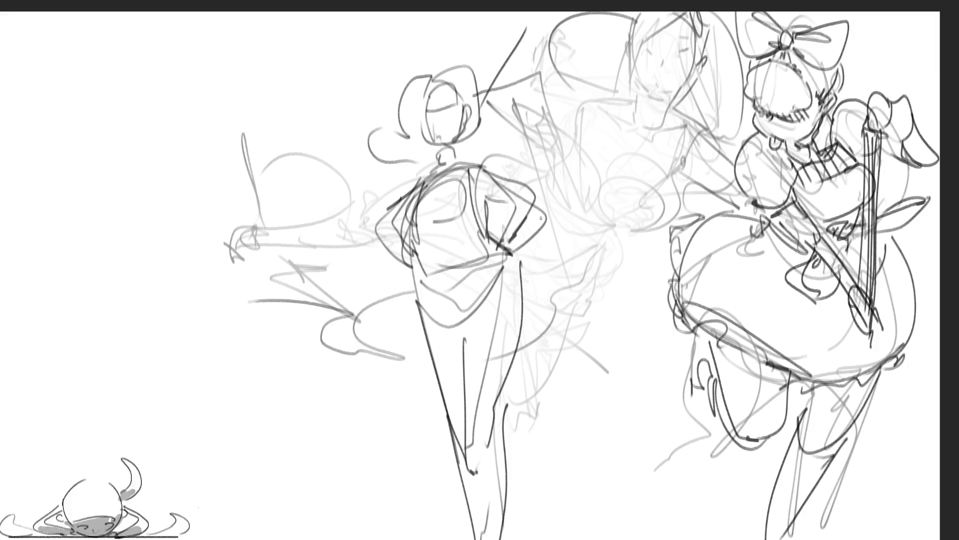
# - Sketch the cat's oval body, head, shoulder, pointed ear and S-shaped tail between the figures
pyautogui.moveTo(657, 226)
pyautogui.mouseDown()
pyautogui.moveTo(630, 229)
pyautogui.moveTo(619, 190)
pyautogui.moveTo(668, 220)
pyautogui.moveTo(622, 149)
pyautogui.moveTo(677, 159)
pyautogui.moveTo(589, 209)
pyautogui.moveTo(559, 154)
pyautogui.moveTo(548, 182)
pyautogui.moveTo(590, 121)
pyautogui.moveTo(612, 153)
pyautogui.mouseUp()
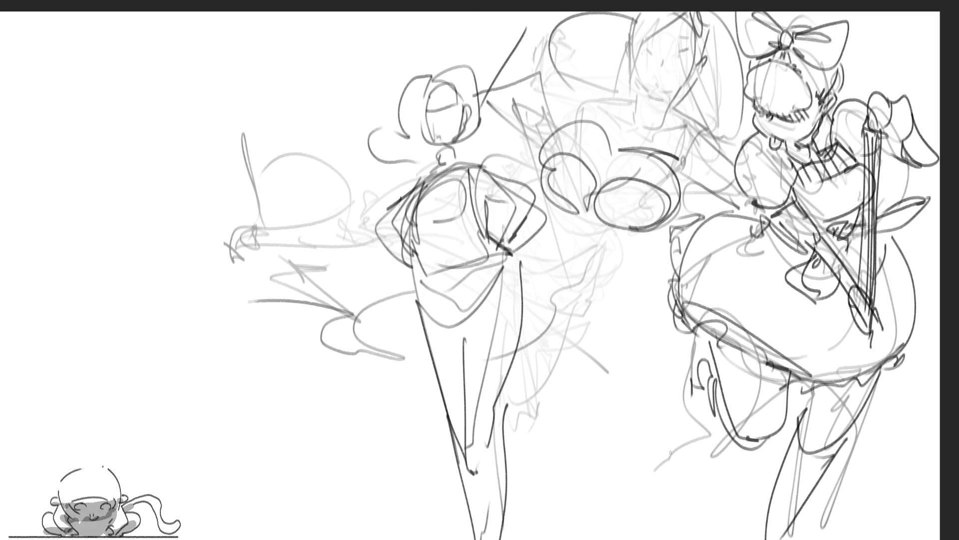
pyautogui.moveTo(554, 132)
pyautogui.mouseDown()
pyautogui.moveTo(558, 107)
pyautogui.moveTo(553, 131)
pyautogui.mouseUp()
pyautogui.moveTo(539, 169); pyautogui.dragTo(530, 187)
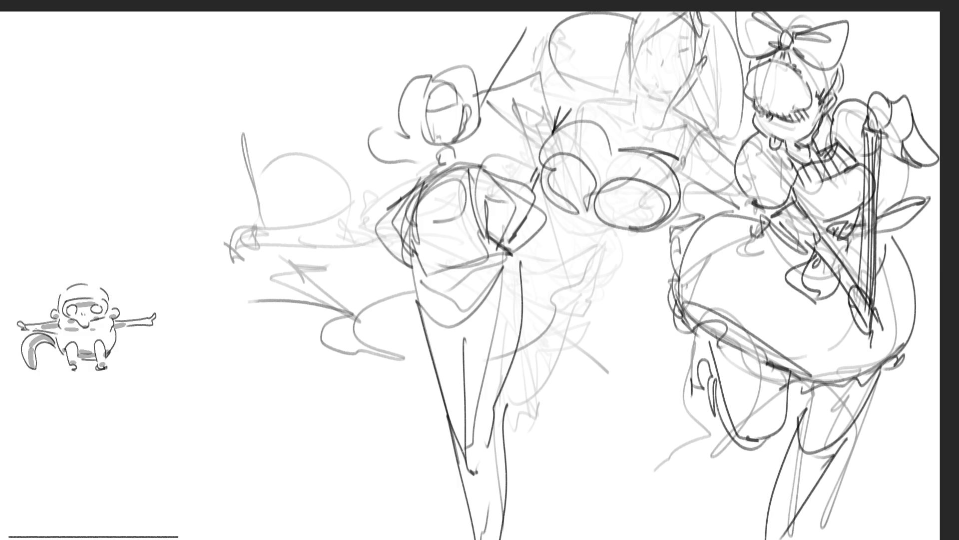
pyautogui.moveTo(567, 172)
pyautogui.mouseDown()
pyautogui.moveTo(603, 196)
pyautogui.moveTo(585, 214)
pyautogui.mouseUp()
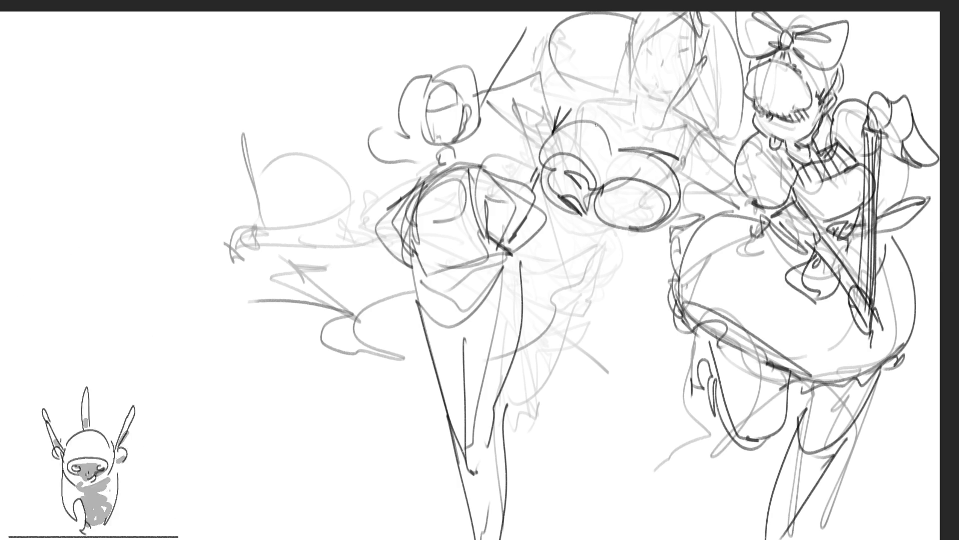
pyautogui.moveTo(578, 121)
pyautogui.mouseDown()
pyautogui.moveTo(589, 99)
pyautogui.moveTo(597, 122)
pyautogui.mouseUp()
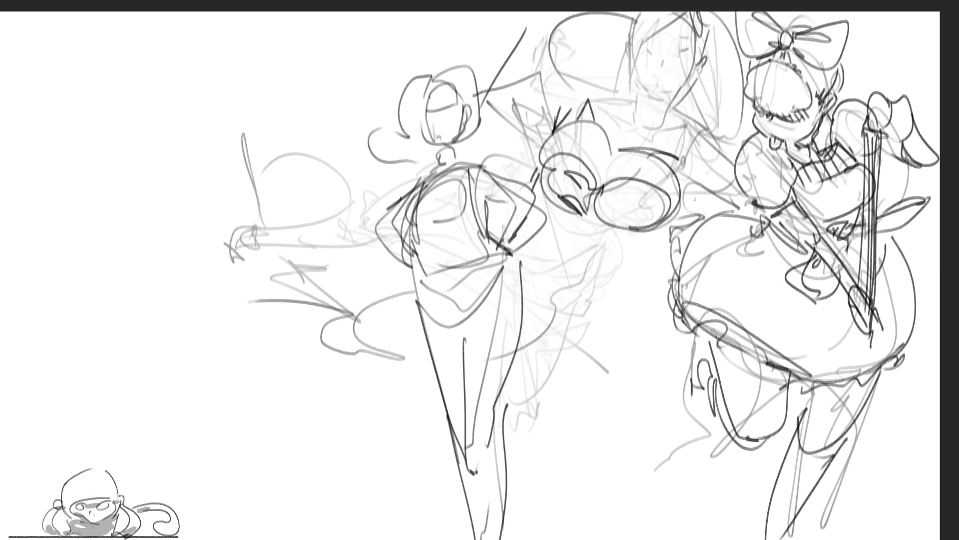
pyautogui.moveTo(680, 195)
pyautogui.mouseDown()
pyautogui.moveTo(681, 127)
pyautogui.moveTo(702, 150)
pyautogui.moveTo(691, 199)
pyautogui.mouseUp()
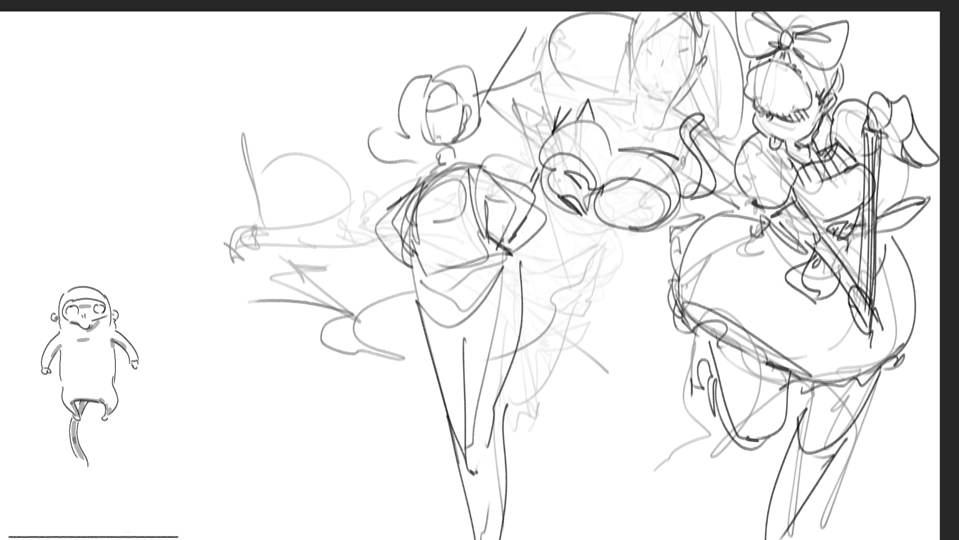
# - Hatch the cat's body and right oval with vertical strokes
pyautogui.moveTo(550, 161); pyautogui.dragTo(551, 204)
pyautogui.moveTo(561, 155)
pyautogui.mouseDown()
pyautogui.moveTo(561, 216)
pyautogui.moveTo(574, 190)
pyautogui.mouseUp()
pyautogui.moveTo(577, 189); pyautogui.dragTo(578, 219)
pyautogui.moveTo(589, 173); pyautogui.dragTo(592, 228)
pyautogui.moveTo(604, 180)
pyautogui.mouseDown()
pyautogui.moveTo(607, 231)
pyautogui.moveTo(617, 232)
pyautogui.mouseUp()
pyautogui.moveTo(632, 185); pyautogui.dragTo(635, 236)
pyautogui.moveTo(643, 185)
pyautogui.mouseDown()
pyautogui.moveTo(645, 234)
pyautogui.moveTo(654, 227)
pyautogui.mouseUp()
pyautogui.moveTo(666, 190); pyautogui.dragTo(665, 227)
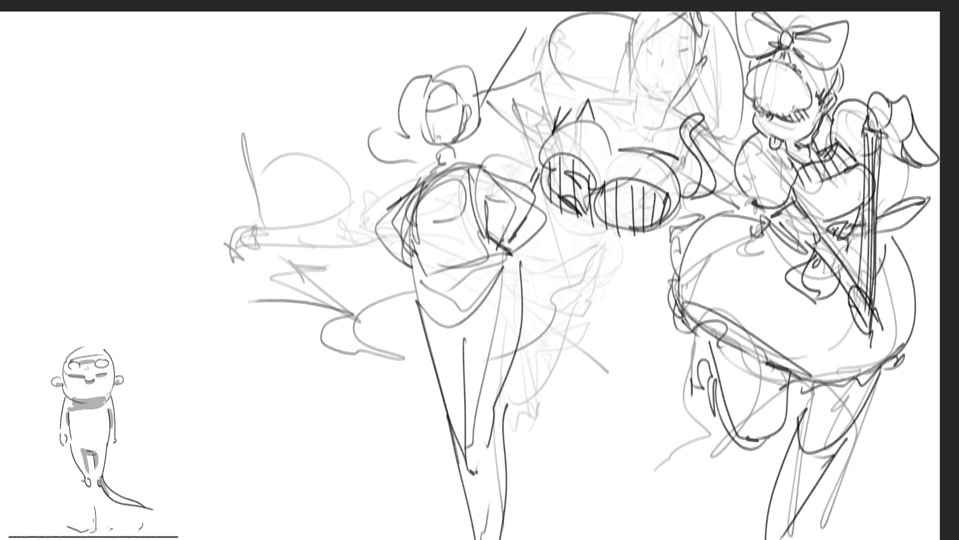
# - Draw the girl's two eyes and her neck with hatched shading
pyautogui.moveTo(651, 77); pyautogui.dragTo(659, 85)
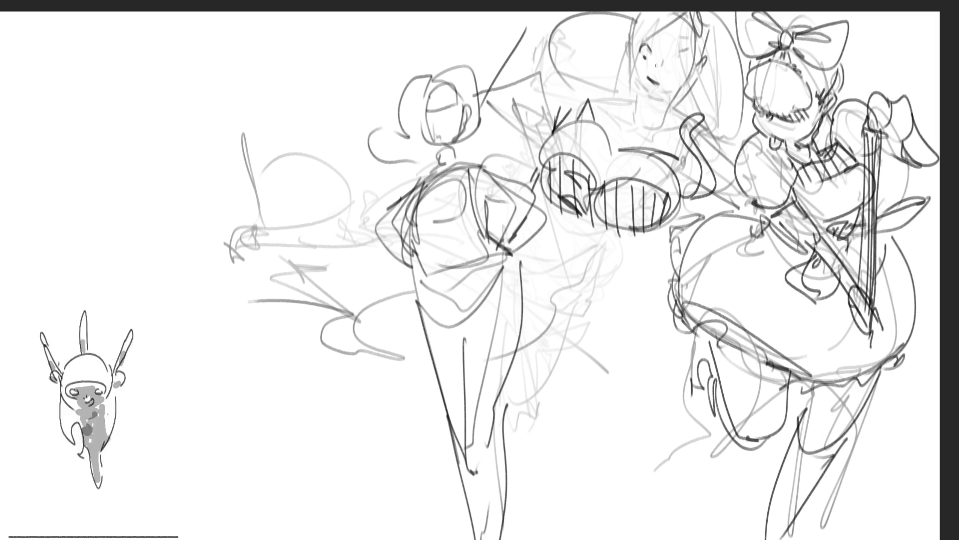
pyautogui.moveTo(673, 58); pyautogui.dragTo(685, 61)
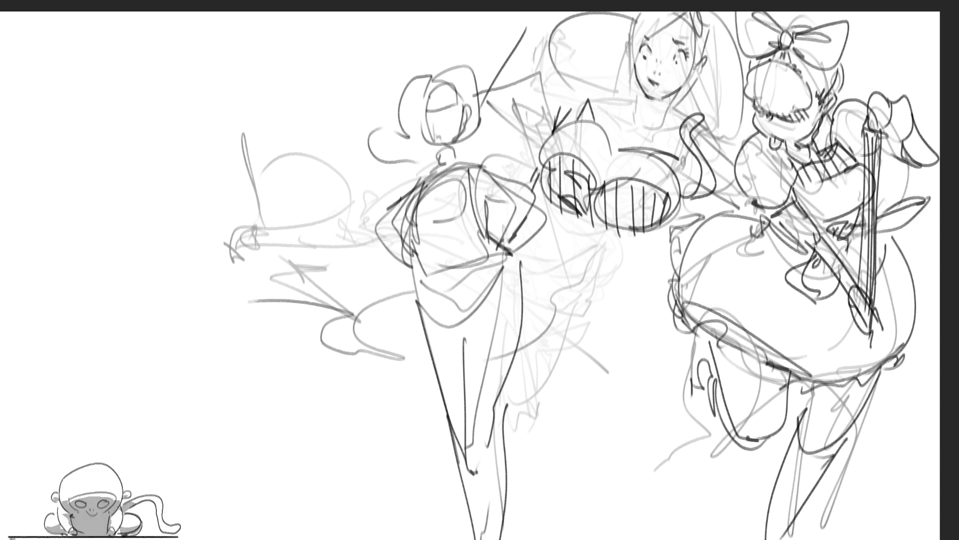
pyautogui.moveTo(673, 93); pyautogui.dragTo(665, 128)
pyautogui.moveTo(640, 86); pyautogui.dragTo(655, 118)
pyautogui.moveTo(653, 118)
pyautogui.mouseDown()
pyautogui.moveTo(668, 107)
pyautogui.moveTo(659, 112)
pyautogui.mouseUp()
pyautogui.moveTo(657, 99); pyautogui.dragTo(664, 113)
pyautogui.moveTo(670, 96); pyautogui.dragTo(673, 109)
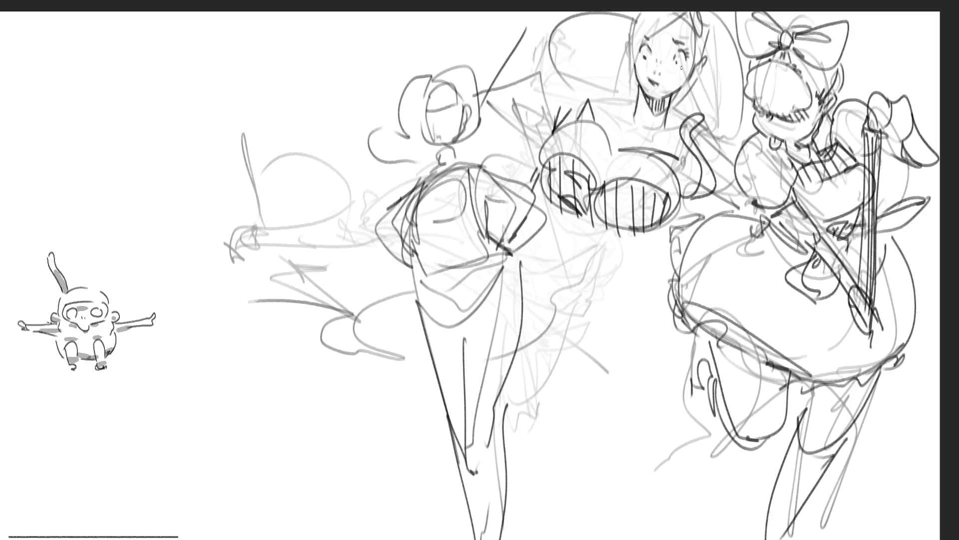
# - Add hair strands around the girl's face and short strokes beside the cat's ear
pyautogui.moveTo(629, 13); pyautogui.dragTo(630, 94)
pyautogui.moveTo(643, 34)
pyautogui.mouseDown()
pyautogui.moveTo(690, 12)
pyautogui.moveTo(694, 62)
pyautogui.mouseUp()
pyautogui.moveTo(713, 15)
pyautogui.mouseDown()
pyautogui.moveTo(704, 58)
pyautogui.moveTo(678, 102)
pyautogui.mouseUp()
pyautogui.moveTo(700, 70); pyautogui.dragTo(720, 95)
pyautogui.moveTo(716, 22); pyautogui.dragTo(729, 90)
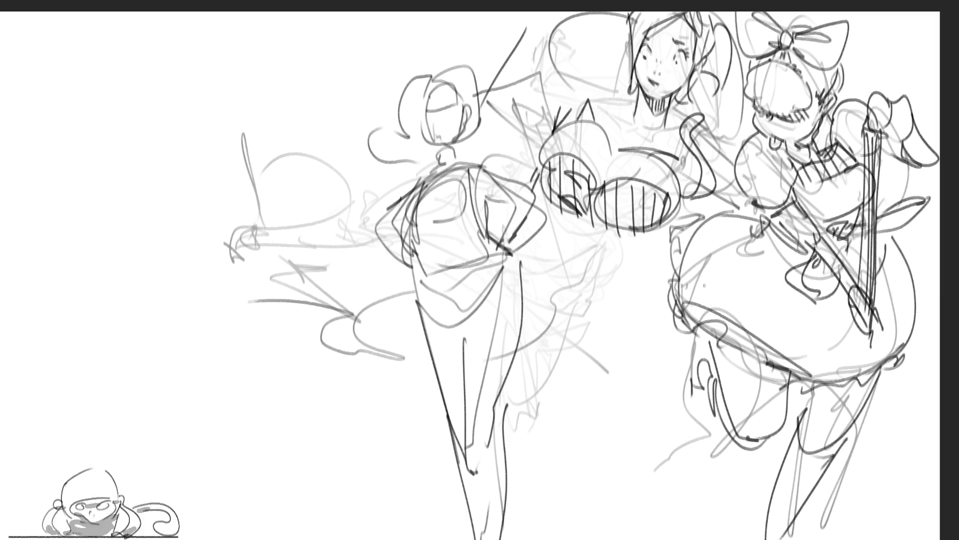
pyautogui.moveTo(613, 108); pyautogui.dragTo(634, 103)
pyautogui.moveTo(601, 106)
pyautogui.mouseDown()
pyautogui.moveTo(627, 125)
pyautogui.moveTo(671, 133)
pyautogui.moveTo(683, 106)
pyautogui.mouseUp()
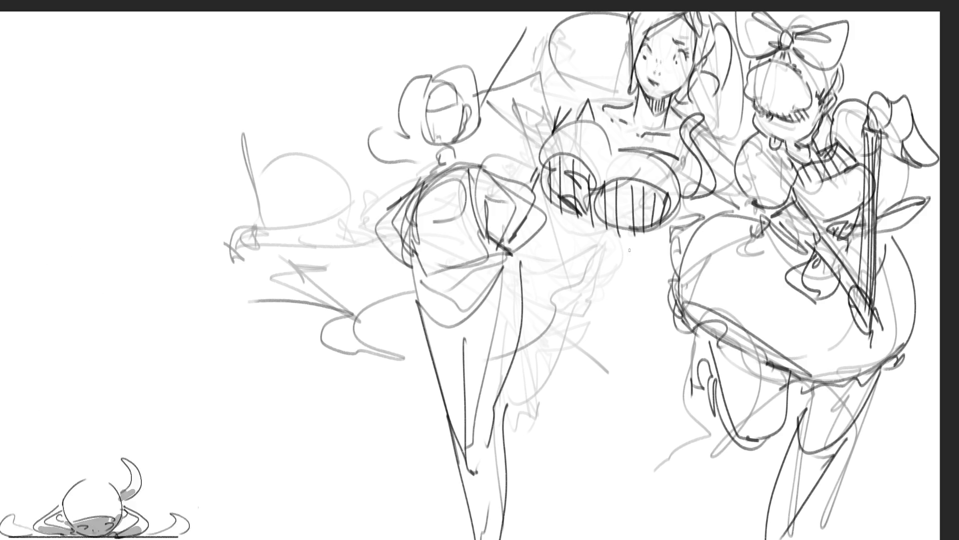
# - Draw long curves down from the cat for the girl's body and leg, then darken body marks
pyautogui.moveTo(583, 225); pyautogui.dragTo(658, 314)
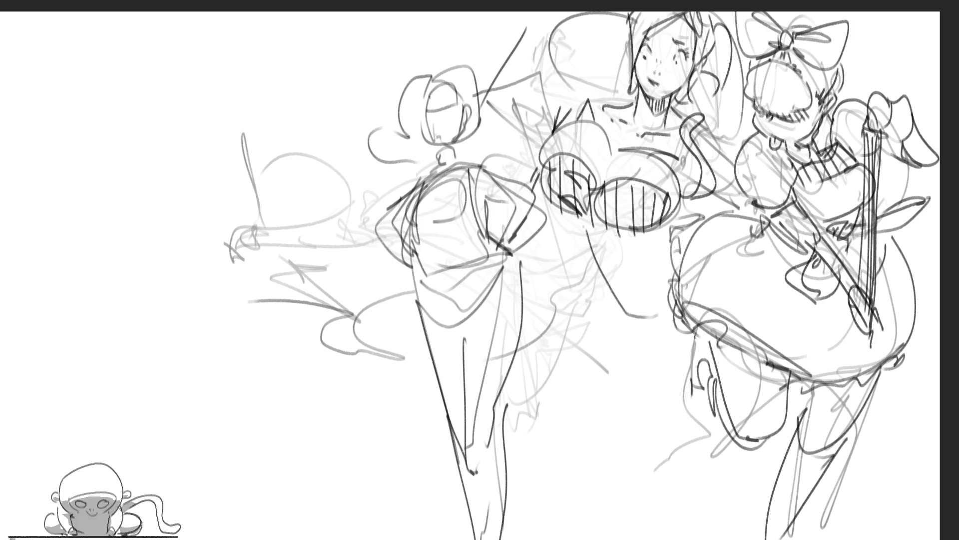
pyautogui.moveTo(609, 294)
pyautogui.mouseDown()
pyautogui.moveTo(623, 427)
pyautogui.moveTo(657, 500)
pyautogui.moveTo(709, 505)
pyautogui.moveTo(710, 539)
pyautogui.mouseUp()
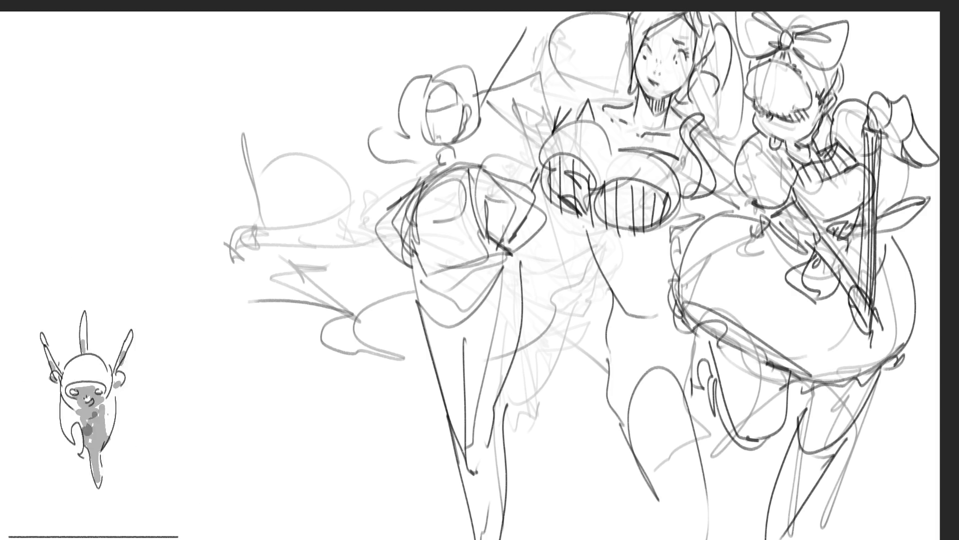
pyautogui.moveTo(664, 266); pyautogui.dragTo(666, 277)
pyautogui.moveTo(603, 236); pyautogui.dragTo(642, 233)
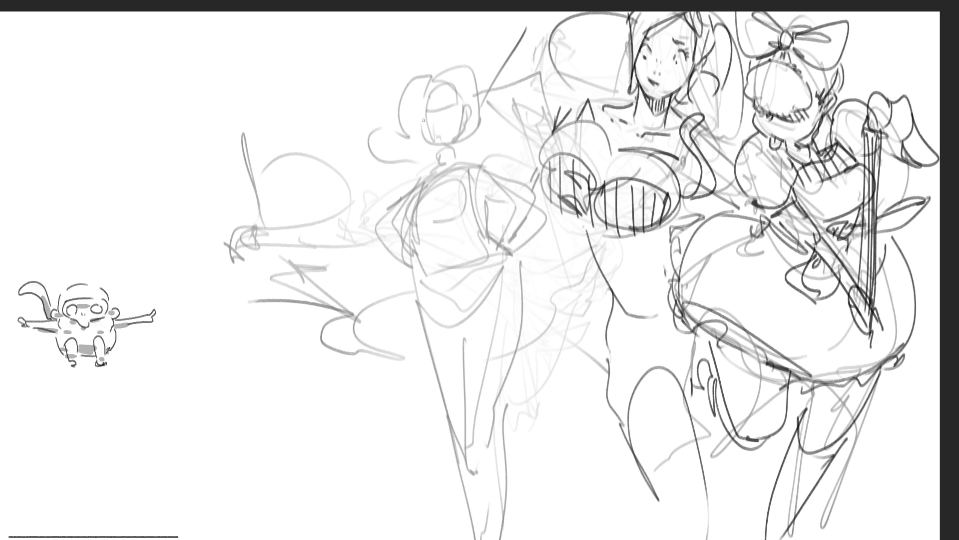
# - Draw the left figure's visor, jaw, neck and helmet, with a long loop trailing from the top
pyautogui.moveTo(416, 117)
pyautogui.mouseDown()
pyautogui.moveTo(438, 125)
pyautogui.moveTo(437, 108)
pyautogui.moveTo(462, 105)
pyautogui.moveTo(457, 116)
pyautogui.moveTo(478, 103)
pyautogui.moveTo(426, 95)
pyautogui.moveTo(451, 101)
pyautogui.mouseUp()
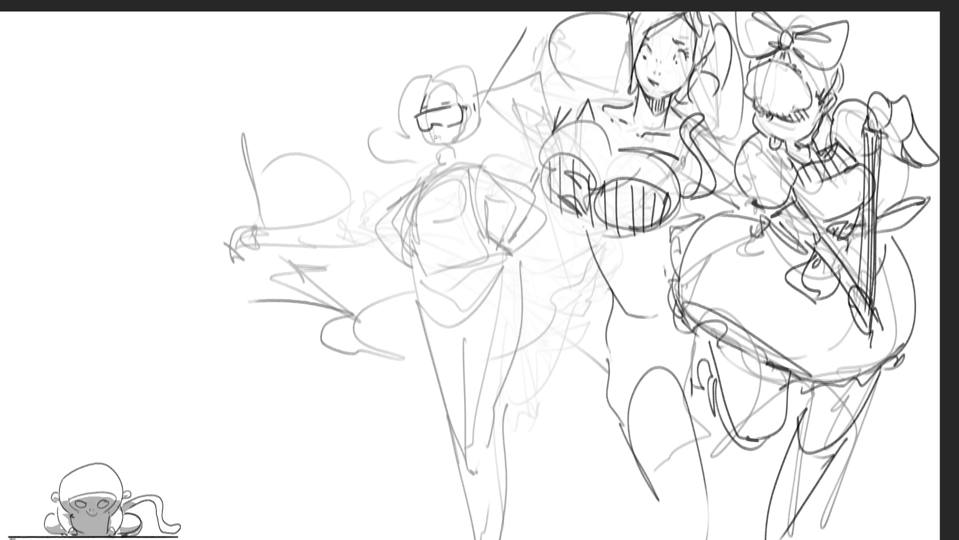
pyautogui.moveTo(423, 131)
pyautogui.mouseDown()
pyautogui.moveTo(436, 149)
pyautogui.moveTo(472, 130)
pyautogui.mouseUp()
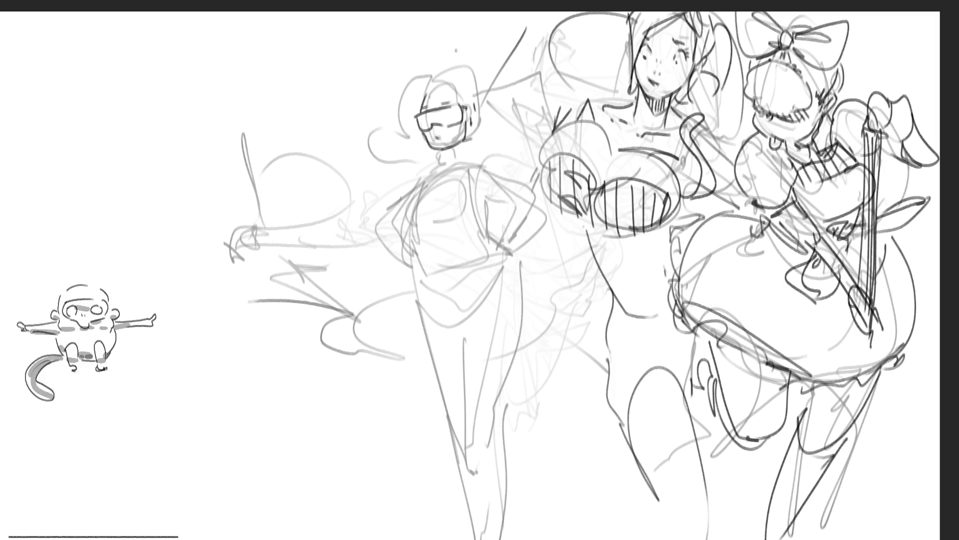
pyautogui.moveTo(422, 98)
pyautogui.mouseDown()
pyautogui.moveTo(453, 81)
pyautogui.moveTo(463, 96)
pyautogui.mouseUp()
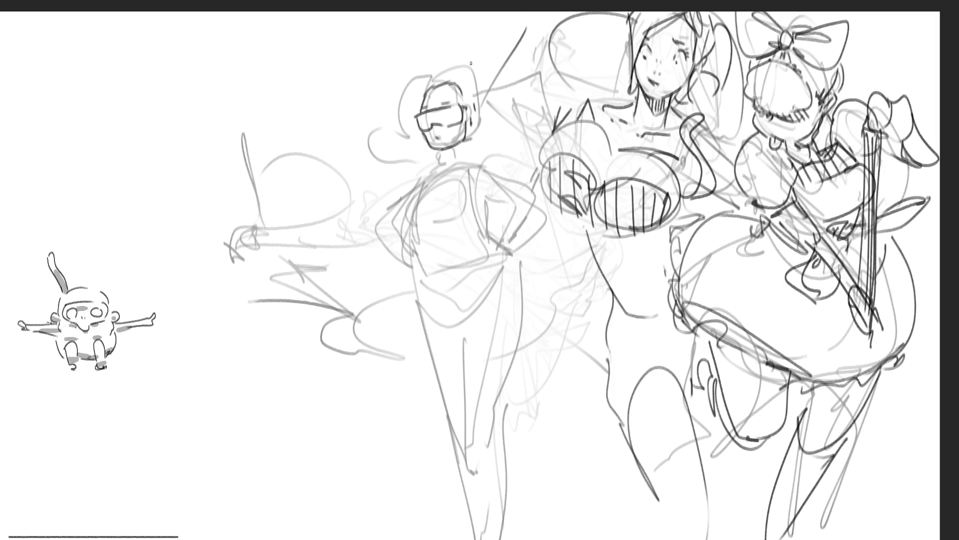
pyautogui.moveTo(440, 150)
pyautogui.mouseDown()
pyautogui.moveTo(443, 165)
pyautogui.moveTo(460, 140)
pyautogui.mouseUp()
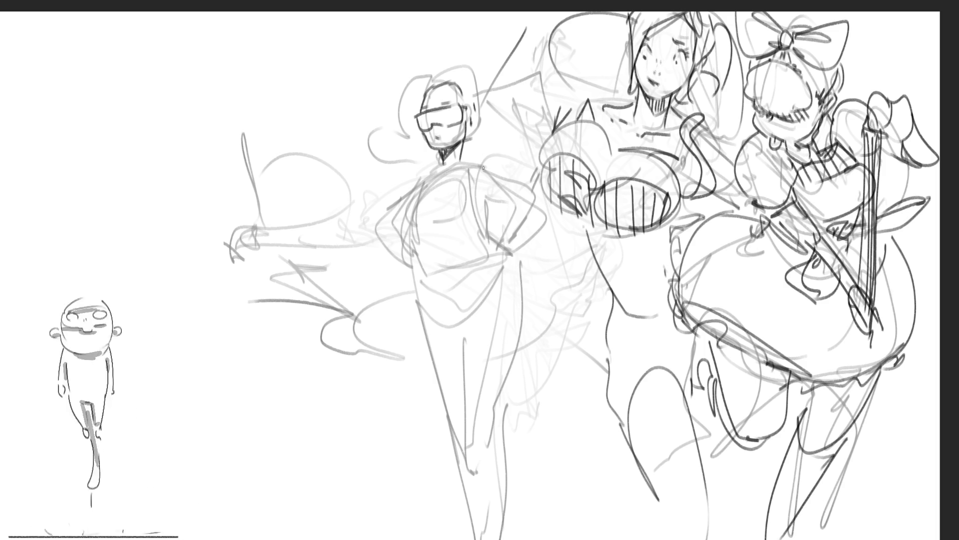
pyautogui.moveTo(419, 100)
pyautogui.mouseDown()
pyautogui.moveTo(446, 60)
pyautogui.moveTo(460, 59)
pyautogui.moveTo(481, 125)
pyautogui.moveTo(474, 132)
pyautogui.mouseUp()
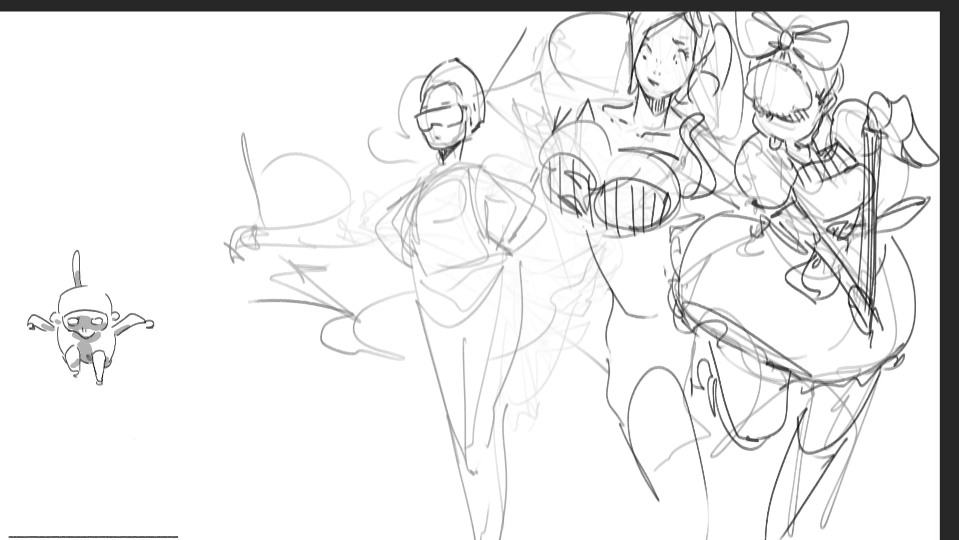
pyautogui.moveTo(445, 59)
pyautogui.mouseDown()
pyautogui.moveTo(457, 52)
pyautogui.moveTo(402, 18)
pyautogui.moveTo(252, 156)
pyautogui.mouseUp()
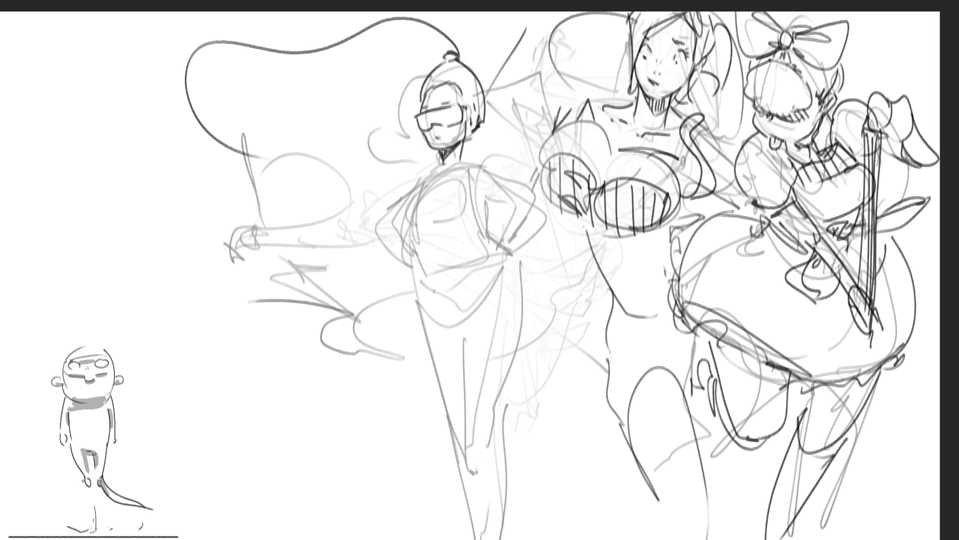
# - Sketch and darken the collar at the left figure's neck
pyautogui.moveTo(433, 174); pyautogui.dragTo(452, 169)
pyautogui.moveTo(468, 168)
pyautogui.mouseDown()
pyautogui.moveTo(475, 164)
pyautogui.moveTo(452, 168)
pyautogui.mouseUp()
pyautogui.moveTo(457, 169)
pyautogui.mouseDown()
pyautogui.moveTo(467, 158)
pyautogui.moveTo(468, 167)
pyautogui.mouseUp()
pyautogui.moveTo(444, 169); pyautogui.dragTo(444, 167)
pyautogui.moveTo(431, 172); pyautogui.dragTo(463, 161)
# - Add bold diagonal and horizontal strokes across the head and shoulders
pyautogui.moveTo(413, 156); pyautogui.dragTo(324, 95)
pyautogui.moveTo(269, 167); pyautogui.dragTo(241, 214)
pyautogui.moveTo(318, 204); pyautogui.dragTo(373, 189)
pyautogui.moveTo(241, 225); pyautogui.dragTo(248, 216)
pyautogui.moveTo(446, 176); pyautogui.dragTo(455, 173)
pyautogui.moveTo(321, 90)
pyautogui.mouseDown()
pyautogui.moveTo(456, 178)
pyautogui.moveTo(445, 169)
pyautogui.mouseUp()
pyautogui.moveTo(347, 181); pyautogui.dragTo(454, 167)
pyautogui.moveTo(299, 194); pyautogui.dragTo(327, 96)
pyautogui.moveTo(445, 171)
pyautogui.mouseDown()
pyautogui.moveTo(337, 184)
pyautogui.moveTo(448, 164)
pyautogui.mouseUp()
pyautogui.moveTo(425, 167)
pyautogui.mouseDown()
pyautogui.moveTo(428, 159)
pyautogui.moveTo(489, 148)
pyautogui.moveTo(442, 173)
pyautogui.mouseUp()
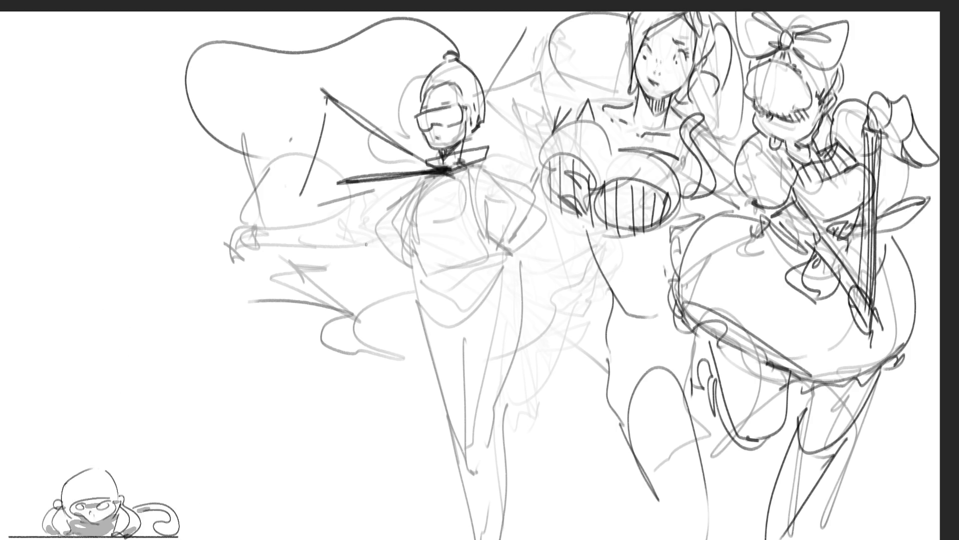
# - Draw a V at the waist, both torso sides and the belt and shorts line
pyautogui.moveTo(423, 289)
pyautogui.mouseDown()
pyautogui.moveTo(456, 319)
pyautogui.moveTo(465, 300)
pyautogui.mouseUp()
pyautogui.moveTo(517, 265); pyautogui.dragTo(457, 325)
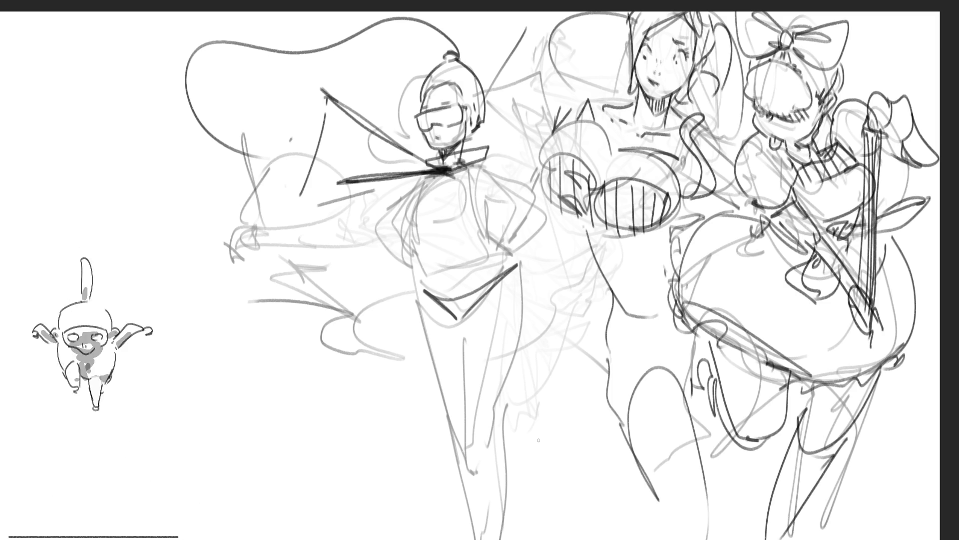
pyautogui.moveTo(425, 178); pyautogui.dragTo(414, 239)
pyautogui.moveTo(463, 181); pyautogui.dragTo(484, 244)
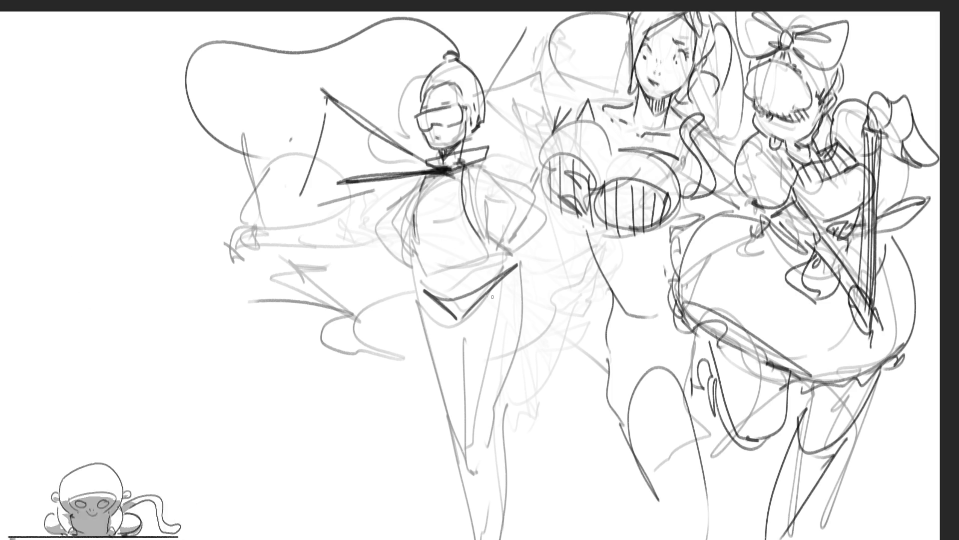
pyautogui.moveTo(418, 242)
pyautogui.mouseDown()
pyautogui.moveTo(465, 240)
pyautogui.moveTo(410, 283)
pyautogui.moveTo(509, 240)
pyautogui.mouseUp()
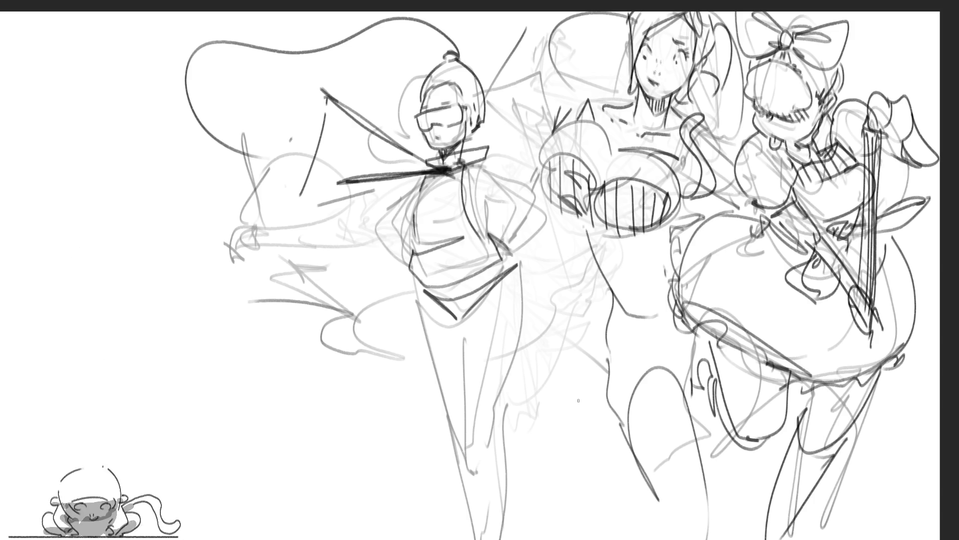
# - Refine the torso contours, undoing two redrawn right-side strokes, and add a left shoulder stroke
pyautogui.moveTo(415, 195); pyautogui.dragTo(410, 228)
pyautogui.moveTo(479, 193); pyautogui.dragTo(480, 213)
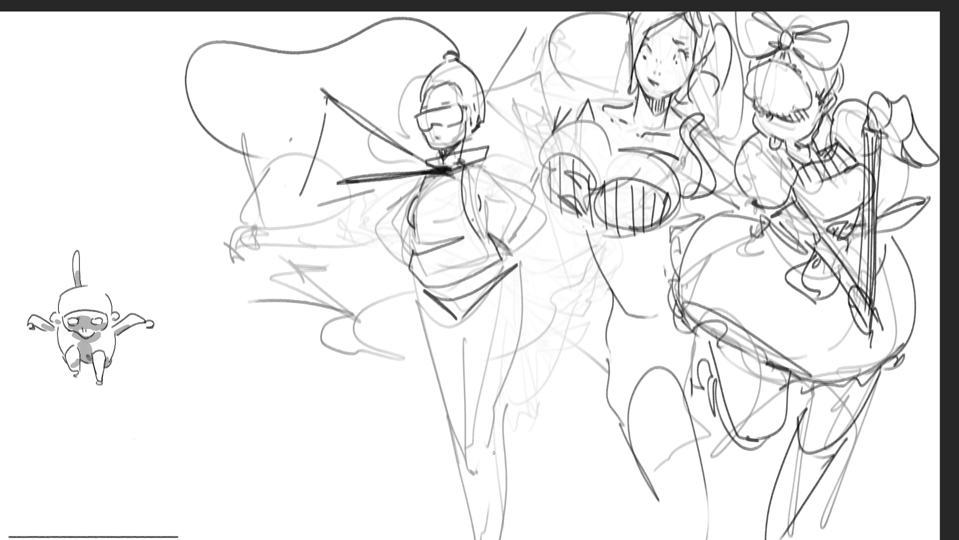
pyautogui.moveTo(489, 196); pyautogui.dragTo(492, 229)
pyautogui.hotkey('ctrl', 'z')
pyautogui.moveTo(489, 194); pyautogui.dragTo(485, 228)
pyautogui.hotkey('ctrl', 'z')
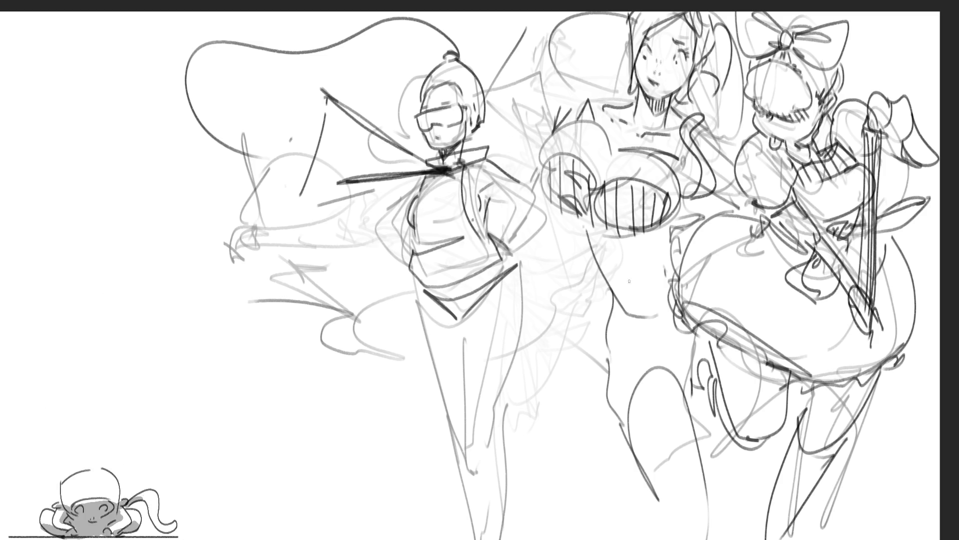
pyautogui.moveTo(424, 174); pyautogui.dragTo(407, 203)
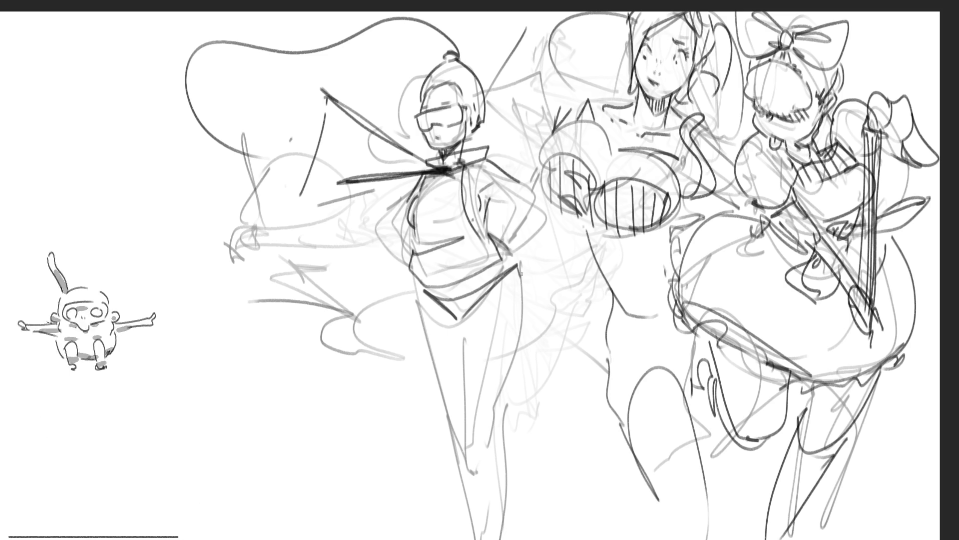
# - Draw the long leg lines and a pointed blade reaching the canvas bottom
pyautogui.moveTo(523, 272); pyautogui.dragTo(517, 425)
pyautogui.moveTo(465, 332); pyautogui.dragTo(504, 448)
pyautogui.moveTo(527, 412); pyautogui.dragTo(545, 539)
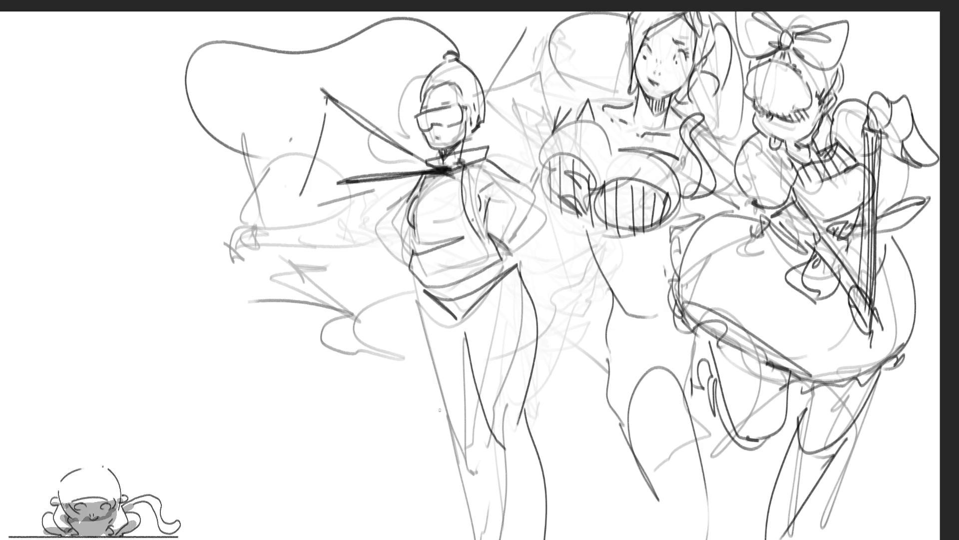
pyautogui.moveTo(418, 292); pyautogui.dragTo(379, 375)
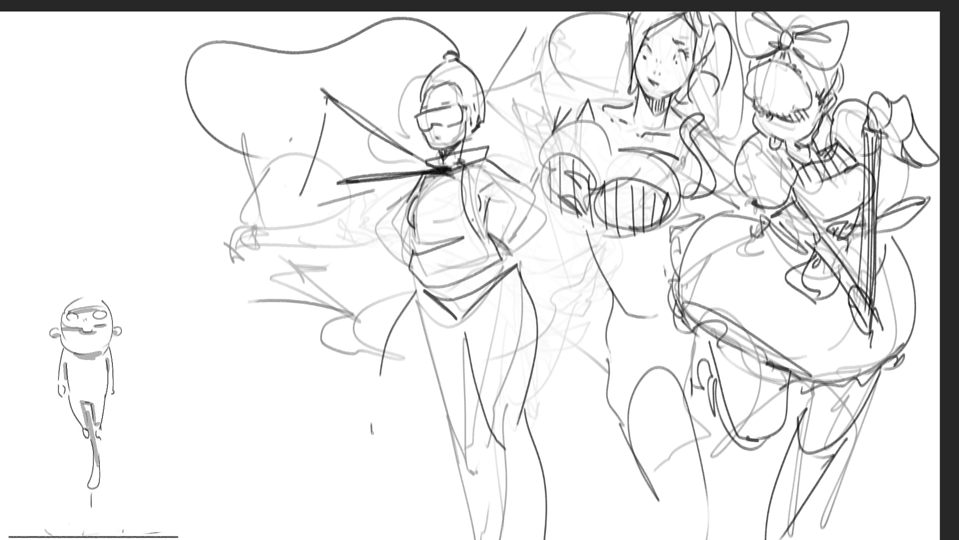
pyautogui.moveTo(372, 428); pyautogui.dragTo(459, 353)
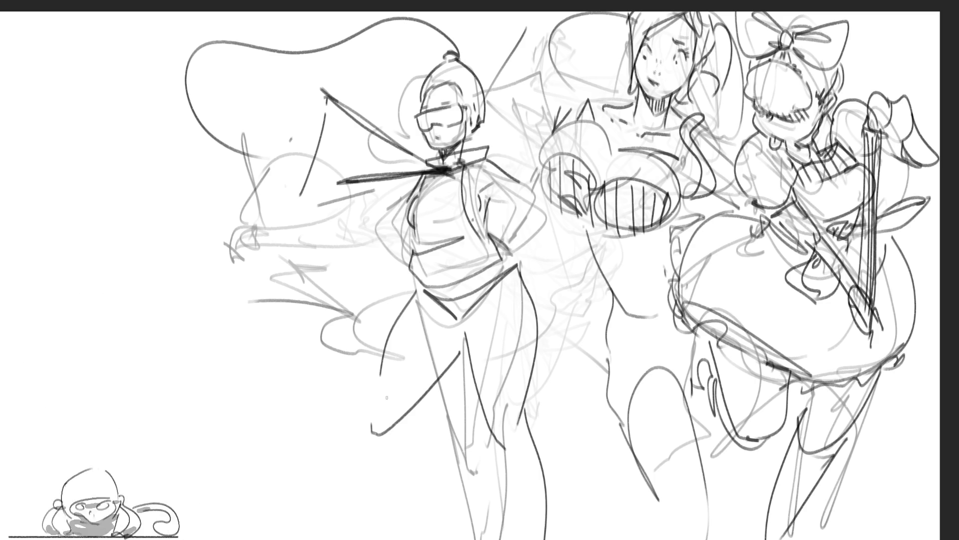
pyautogui.moveTo(378, 399)
pyautogui.mouseDown()
pyautogui.moveTo(371, 412)
pyautogui.moveTo(365, 392)
pyautogui.moveTo(397, 433)
pyautogui.moveTo(364, 425)
pyautogui.moveTo(323, 538)
pyautogui.mouseUp()
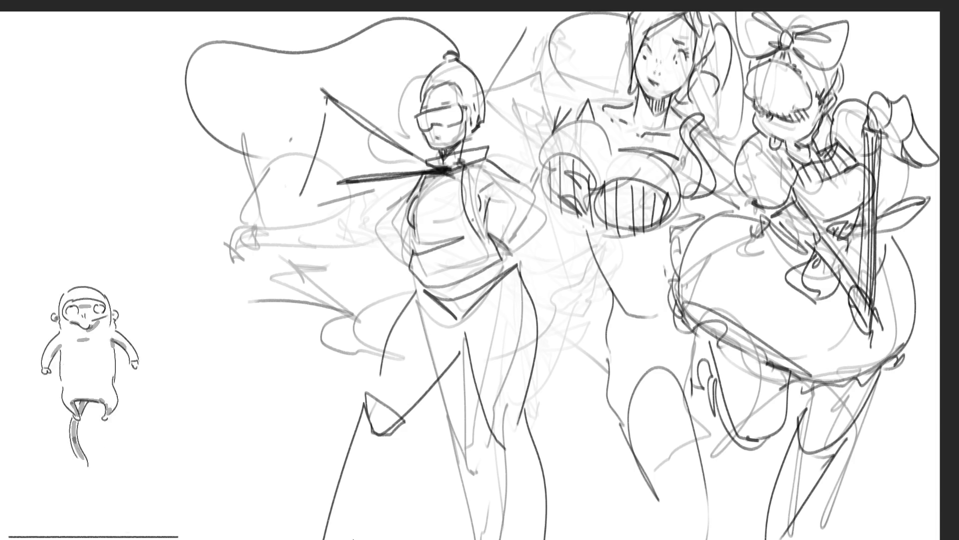
pyautogui.moveTo(367, 417)
pyautogui.mouseDown()
pyautogui.moveTo(371, 452)
pyautogui.moveTo(340, 539)
pyautogui.mouseUp()
pyautogui.moveTo(380, 434); pyautogui.dragTo(350, 538)
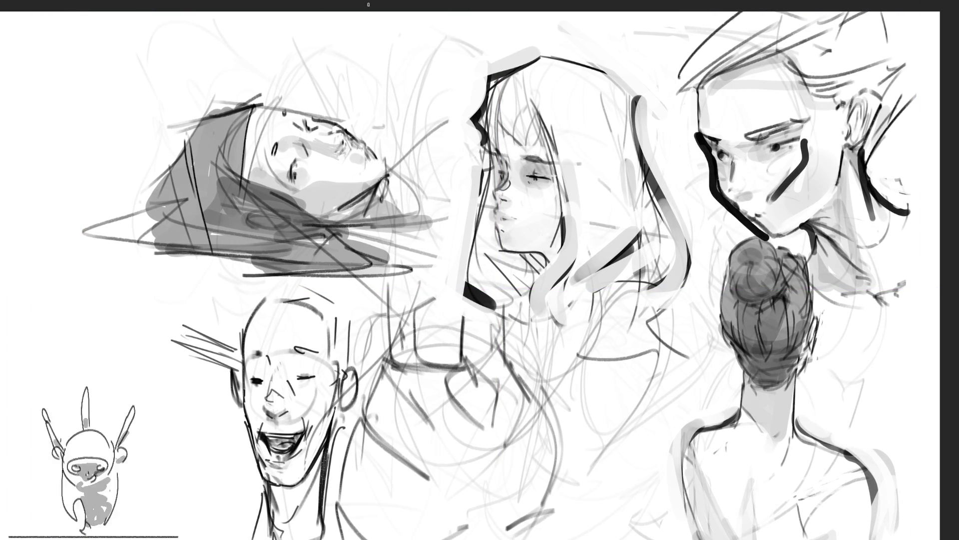
# - Fade the top-right face's dark strokes and redraw its eyes, nose and mouth
pyautogui.moveTo(800, 60); pyautogui.dragTo(770, 150)
pyautogui.moveTo(709, 90); pyautogui.dragTo(750, 210)
pyautogui.moveTo(879, 200)
pyautogui.mouseDown()
pyautogui.moveTo(715, 99)
pyautogui.moveTo(870, 180)
pyautogui.moveTo(730, 80)
pyautogui.moveTo(750, 160)
pyautogui.moveTo(806, 156)
pyautogui.moveTo(750, 125)
pyautogui.moveTo(760, 139)
pyautogui.moveTo(844, 150)
pyautogui.moveTo(856, 214)
pyautogui.moveTo(866, 189)
pyautogui.mouseUp()
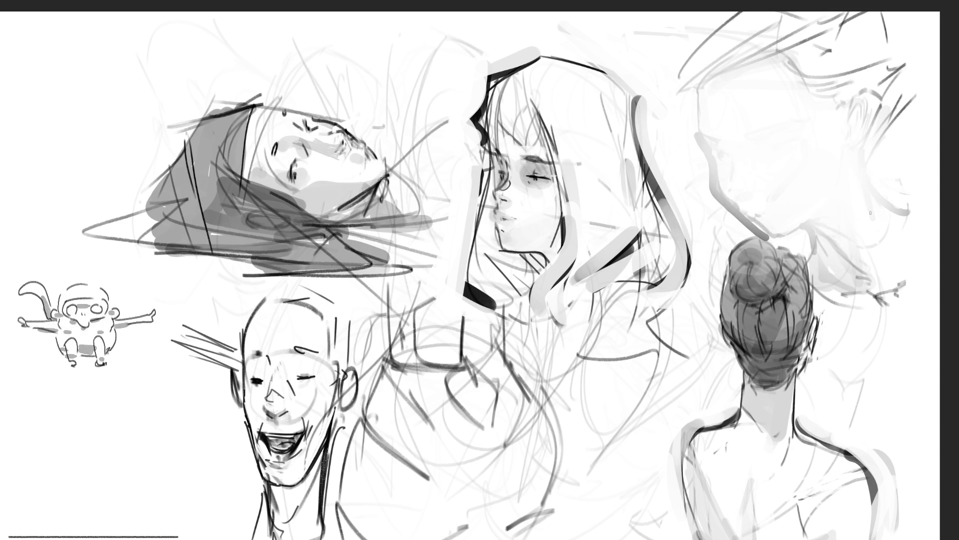
pyautogui.moveTo(700, 129)
pyautogui.mouseDown()
pyautogui.moveTo(715, 135)
pyautogui.moveTo(782, 118)
pyautogui.mouseUp()
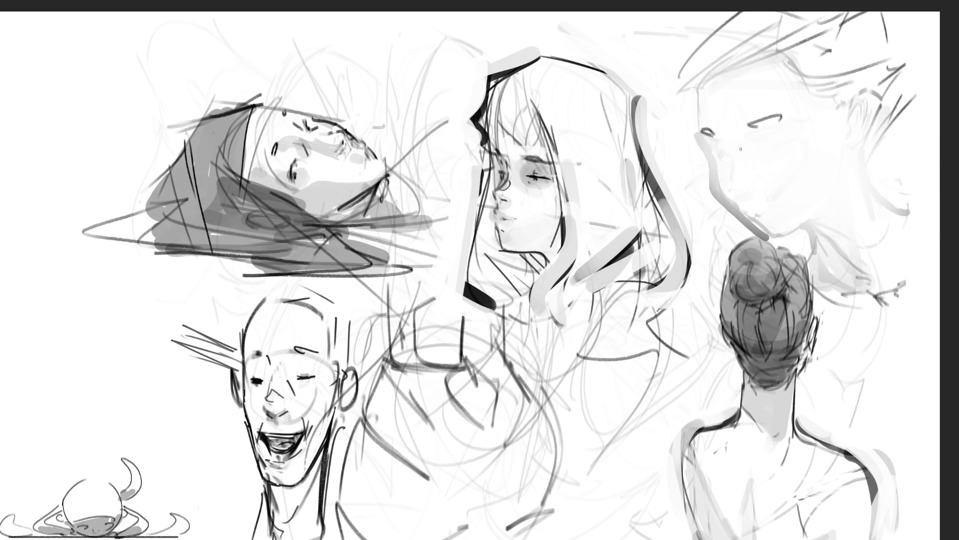
pyautogui.moveTo(724, 141); pyautogui.dragTo(739, 183)
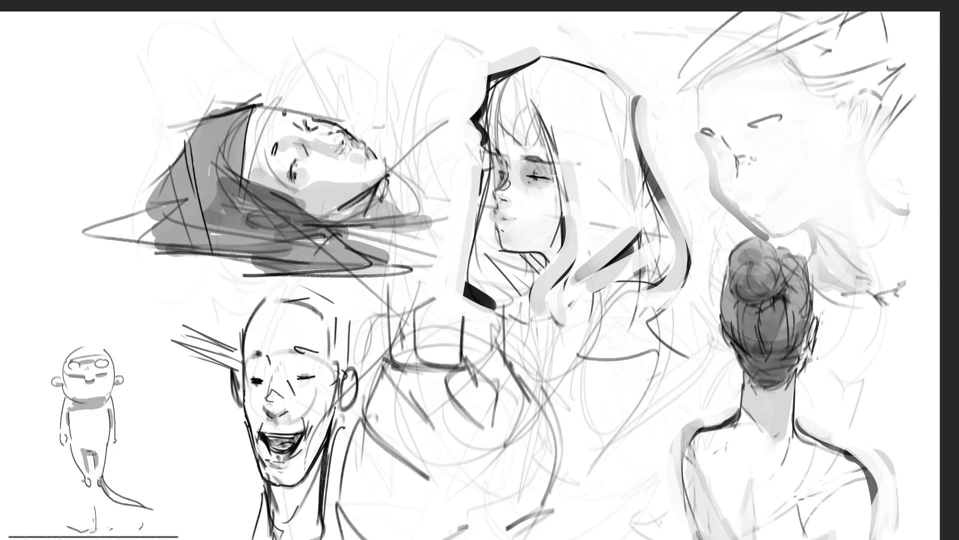
pyautogui.moveTo(737, 170)
pyautogui.mouseDown()
pyautogui.moveTo(749, 201)
pyautogui.moveTo(762, 192)
pyautogui.mouseUp()
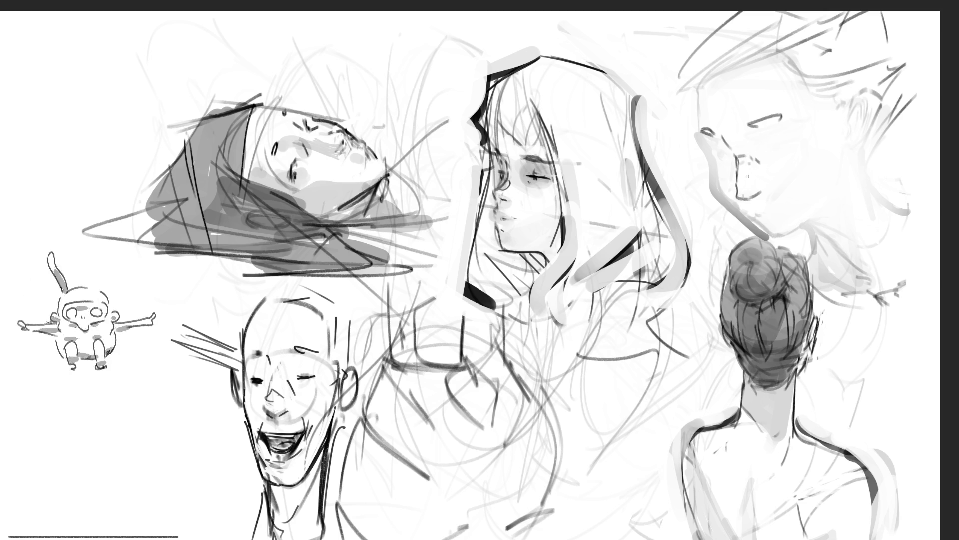
pyautogui.moveTo(759, 181); pyautogui.dragTo(760, 190)
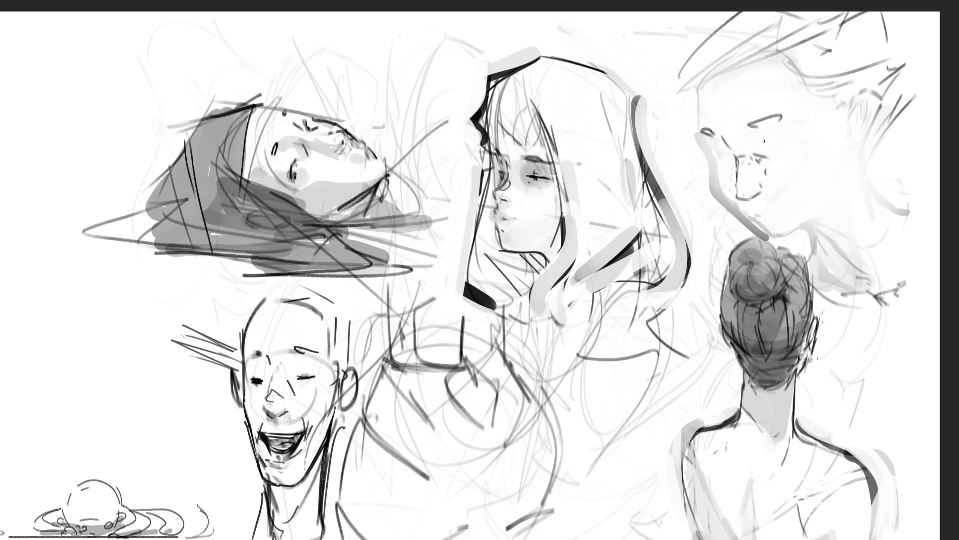
pyautogui.moveTo(796, 132); pyautogui.dragTo(764, 137)
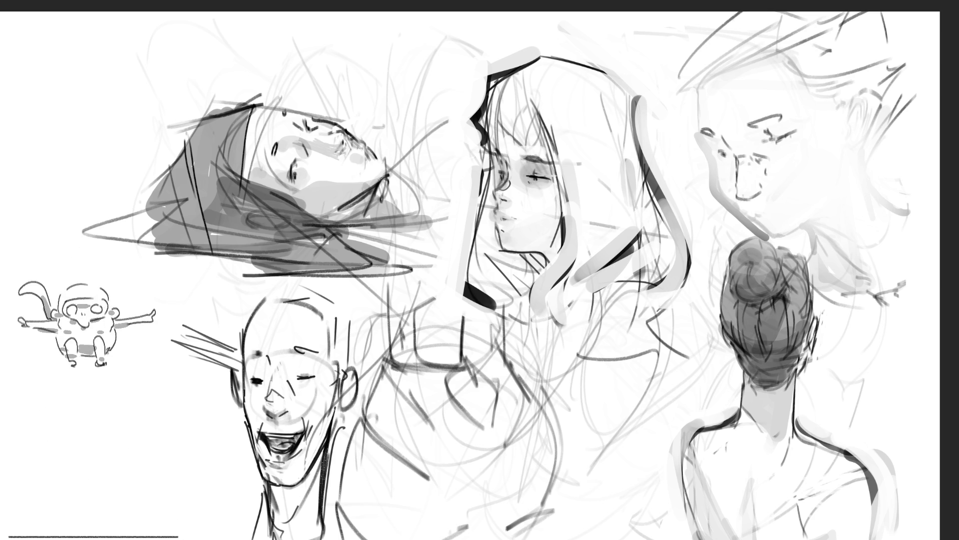
# - Redraw the face's jaw, cheek line, forehead edge and eye outline
pyautogui.moveTo(701, 132); pyautogui.dragTo(761, 231)
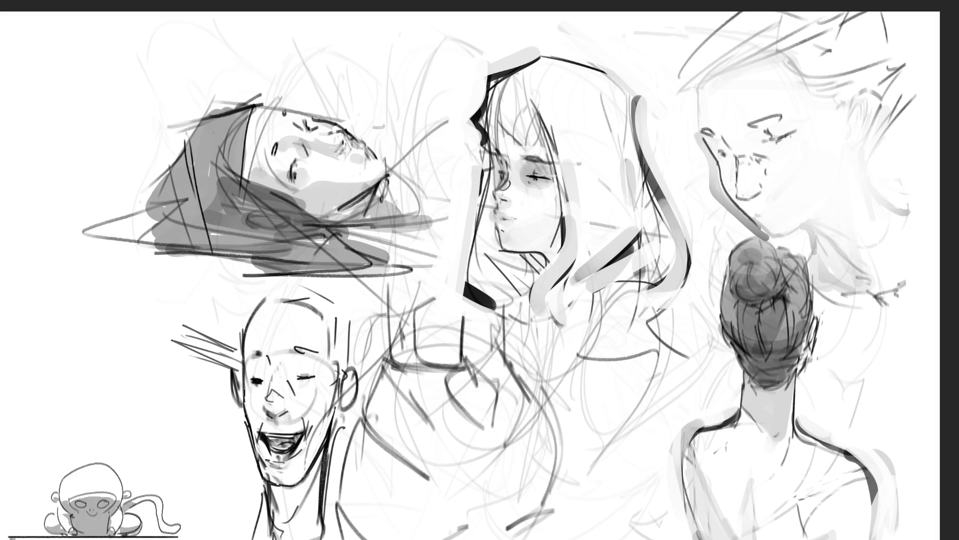
pyautogui.moveTo(800, 243)
pyautogui.mouseDown()
pyautogui.moveTo(835, 218)
pyautogui.moveTo(851, 168)
pyautogui.mouseUp()
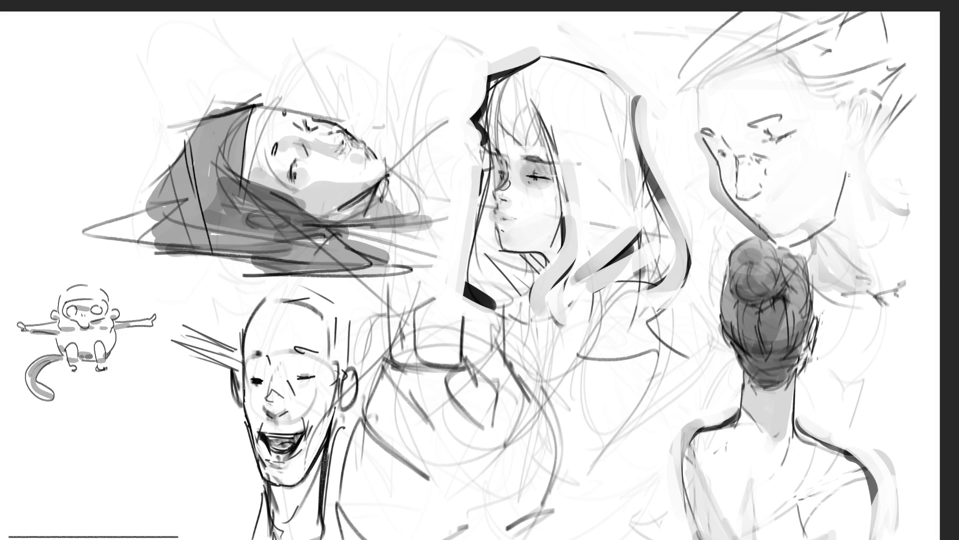
pyautogui.moveTo(842, 124); pyautogui.dragTo(846, 166)
pyautogui.moveTo(834, 85); pyautogui.dragTo(844, 152)
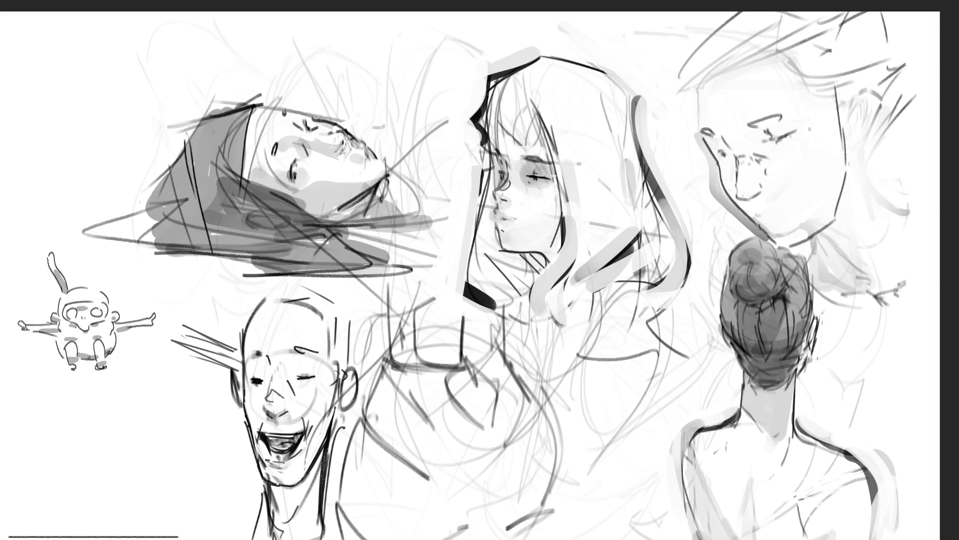
pyautogui.moveTo(698, 99)
pyautogui.mouseDown()
pyautogui.moveTo(700, 130)
pyautogui.moveTo(763, 54)
pyautogui.moveTo(810, 135)
pyautogui.mouseUp()
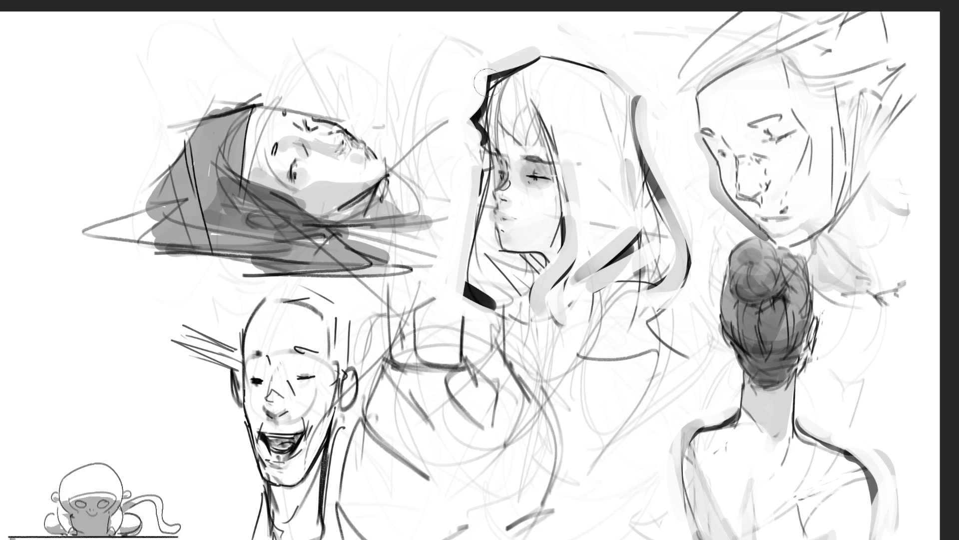
# - Paint and erase thick dark strokes above the girl's head
pyautogui.moveTo(450, 96); pyautogui.dragTo(573, 47)
pyautogui.moveTo(444, 95); pyautogui.dragTo(579, 40)
pyautogui.moveTo(525, 75); pyautogui.dragTo(592, 38)
pyautogui.moveTo(524, 42); pyautogui.dragTo(647, 90)
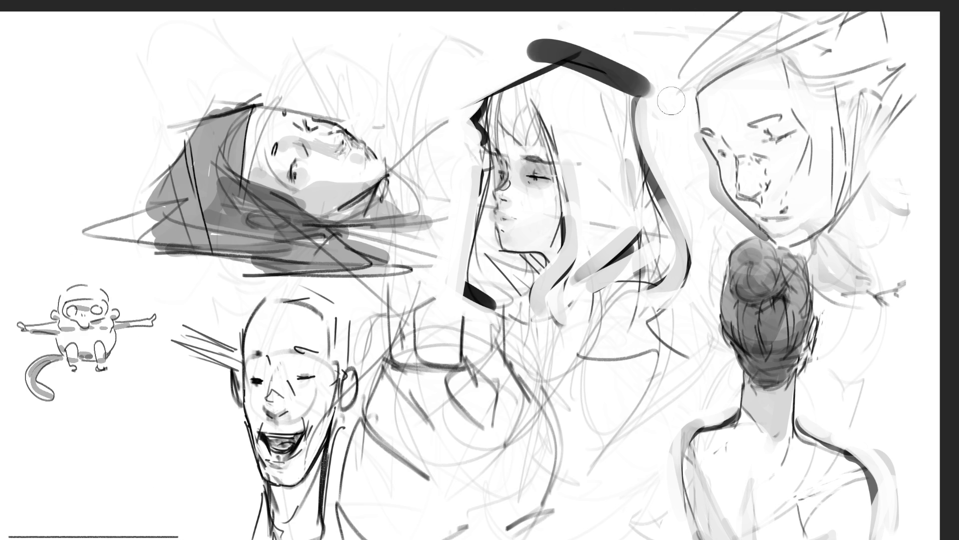
pyautogui.moveTo(522, 40); pyautogui.dragTo(659, 98)
pyautogui.moveTo(485, 31)
pyautogui.mouseDown()
pyautogui.moveTo(594, 60)
pyautogui.moveTo(652, 93)
pyautogui.moveTo(652, 106)
pyautogui.mouseUp()
pyautogui.moveTo(611, 62); pyautogui.dragTo(659, 131)
pyautogui.moveTo(602, 54)
pyautogui.mouseDown()
pyautogui.moveTo(672, 182)
pyautogui.moveTo(669, 160)
pyautogui.mouseUp()
# - Paint a thick dark stroke beside the girl's hair, lighten it, and erase light strokes above
pyautogui.moveTo(645, 111); pyautogui.dragTo(649, 180)
pyautogui.moveTo(645, 137); pyautogui.dragTo(672, 207)
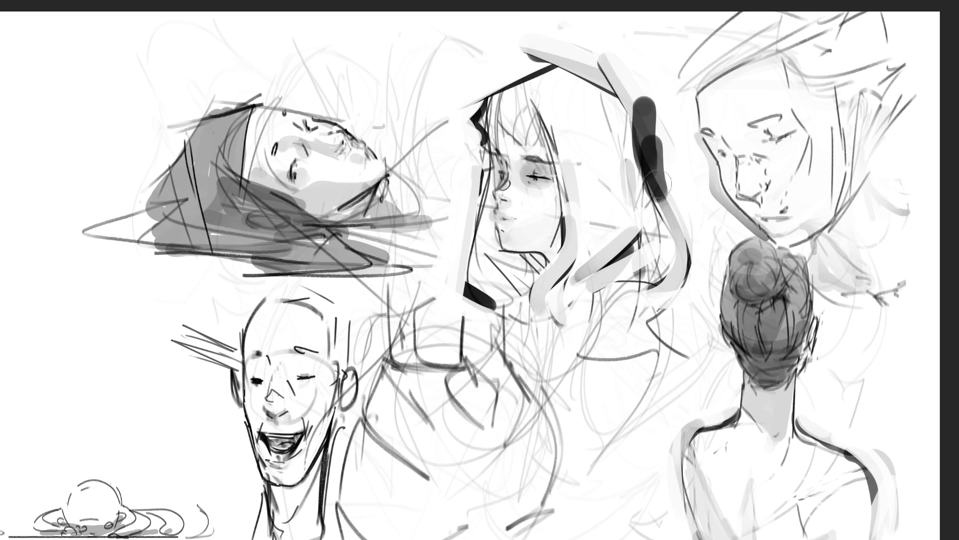
pyautogui.moveTo(642, 102); pyautogui.dragTo(709, 255)
pyautogui.moveTo(649, 85)
pyautogui.mouseDown()
pyautogui.moveTo(672, 192)
pyautogui.moveTo(664, 203)
pyautogui.mouseUp()
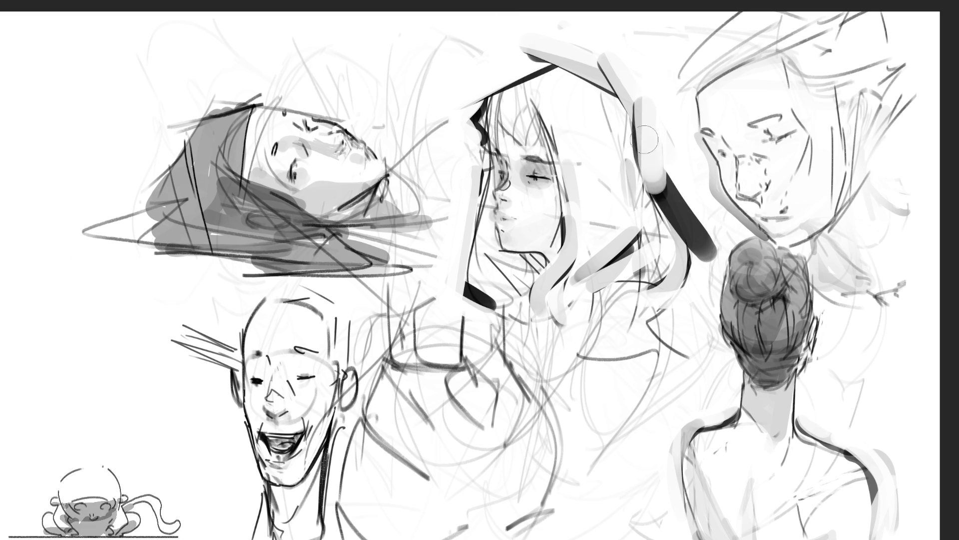
pyautogui.moveTo(642, 135); pyautogui.dragTo(706, 257)
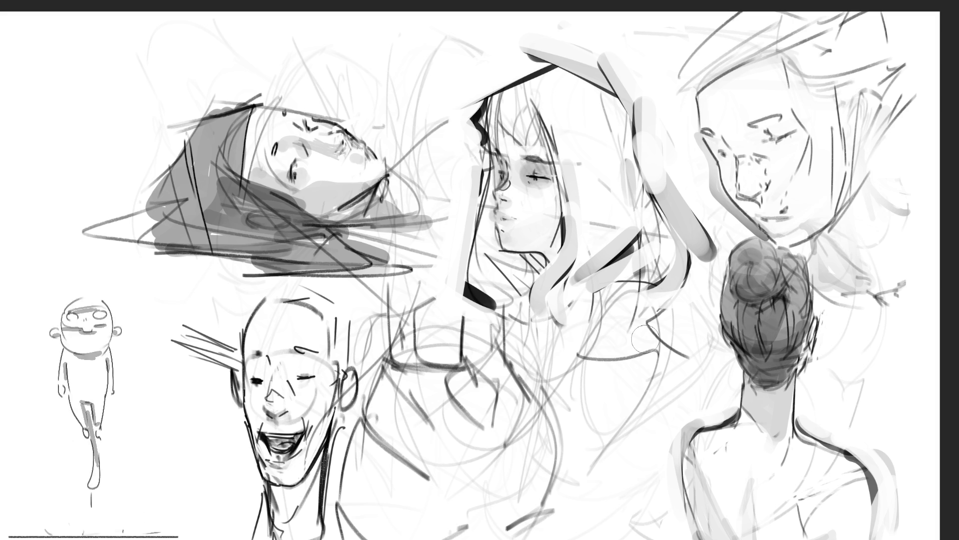
pyautogui.moveTo(484, 78); pyautogui.dragTo(585, 30)
pyautogui.moveTo(619, 89)
pyautogui.mouseDown()
pyautogui.moveTo(569, 59)
pyautogui.moveTo(622, 83)
pyautogui.mouseUp()
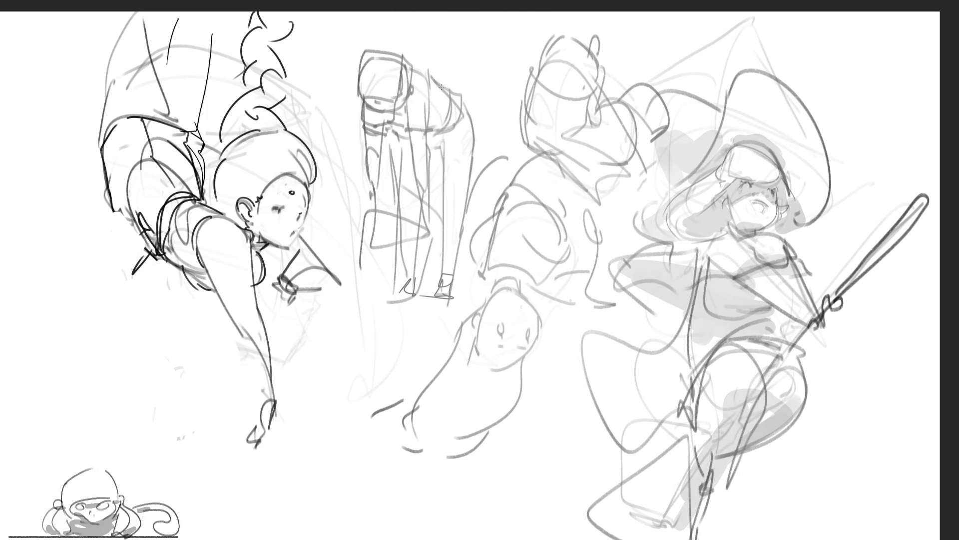
# - Try a short stroke and a small arc on the upside-down face, undoing both
pyautogui.moveTo(495, 369)
pyautogui.mouseDown()
pyautogui.moveTo(521, 353)
pyautogui.moveTo(499, 367)
pyautogui.moveTo(522, 366)
pyautogui.mouseUp()
pyautogui.hotkey('ctrl', 'z')
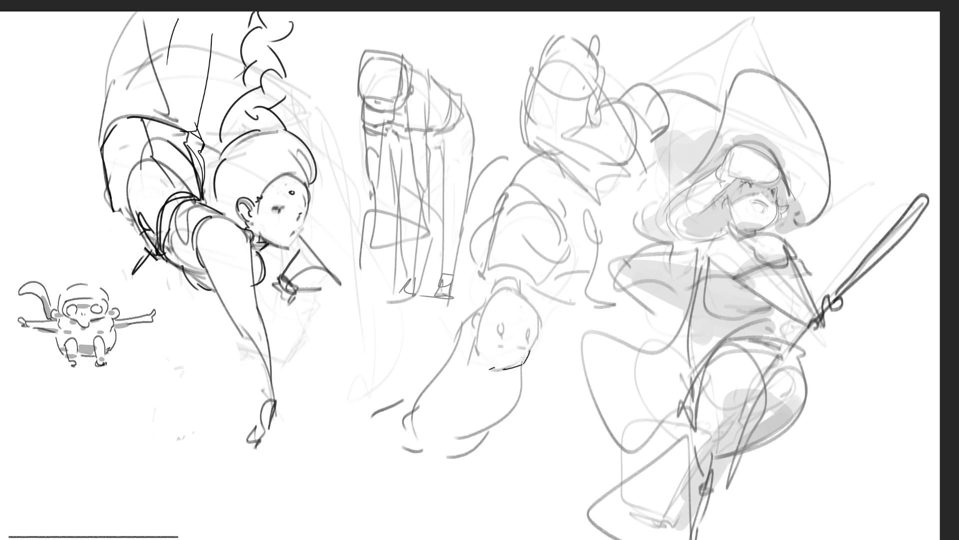
pyautogui.moveTo(495, 347)
pyautogui.mouseDown()
pyautogui.moveTo(503, 325)
pyautogui.moveTo(528, 336)
pyautogui.moveTo(528, 308)
pyautogui.mouseUp()
pyautogui.hotkey('ctrl', 'z')
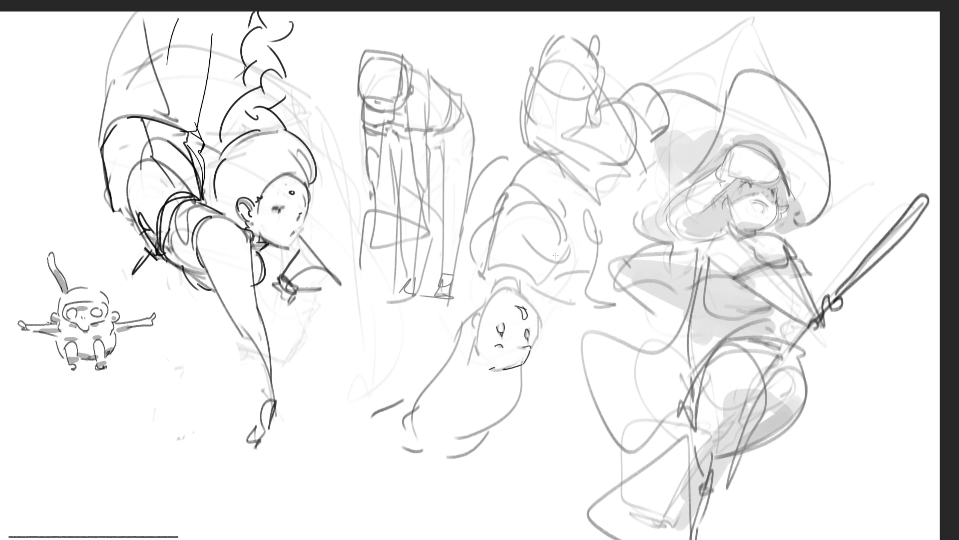
# - Darken the face's right and left edges and draw an ear on its left side
pyautogui.moveTo(519, 281)
pyautogui.mouseDown()
pyautogui.moveTo(536, 322)
pyautogui.moveTo(534, 345)
pyautogui.mouseUp()
pyautogui.hotkey('ctrl', 'z')
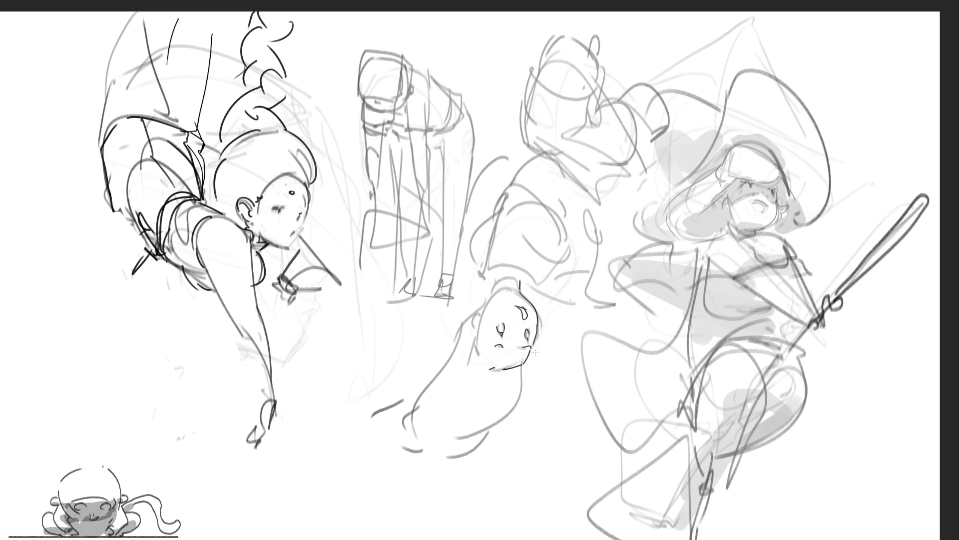
pyautogui.moveTo(481, 331)
pyautogui.mouseDown()
pyautogui.moveTo(478, 350)
pyautogui.moveTo(464, 324)
pyautogui.moveTo(481, 326)
pyautogui.moveTo(467, 321)
pyautogui.mouseUp()
pyautogui.hotkey('ctrl', 'z')
pyautogui.hotkey('ctrl', 'z')
pyautogui.moveTo(470, 317); pyautogui.dragTo(475, 332)
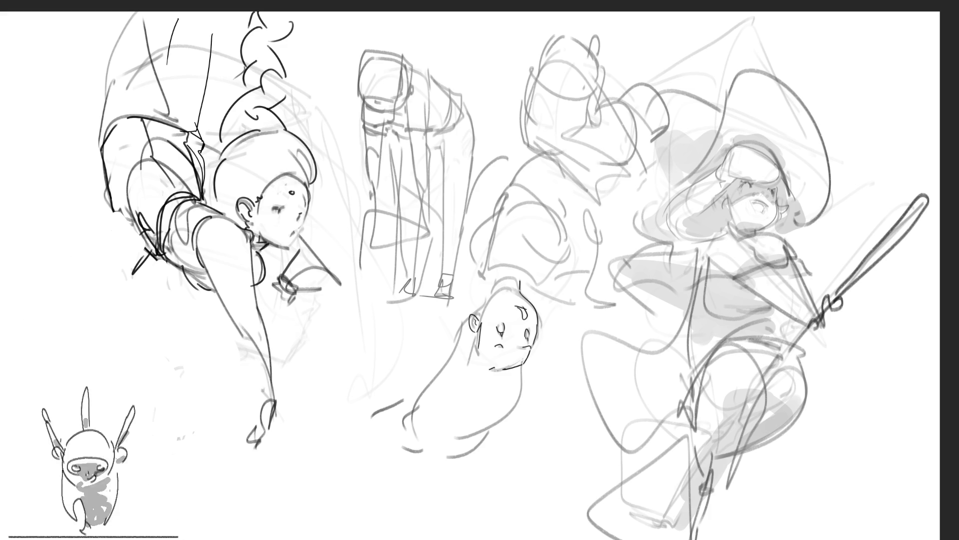
pyautogui.moveTo(475, 319)
pyautogui.mouseDown()
pyautogui.moveTo(477, 336)
pyautogui.moveTo(473, 329)
pyautogui.mouseUp()
pyautogui.hotkey('ctrl', 'z')
pyautogui.hotkey('ctrl', 'z')
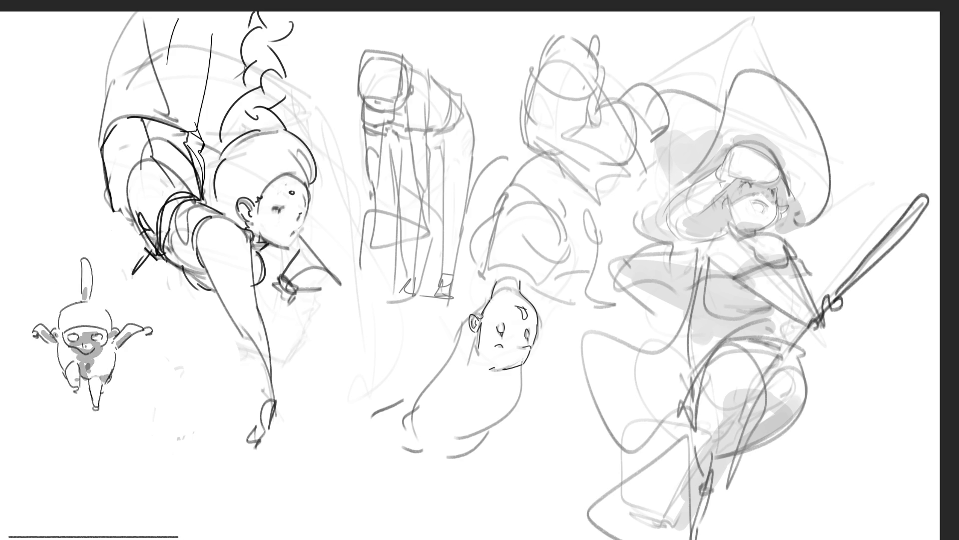
# - Darken the upside-down head's outline, extend the seal body's edges downward, and dot beside the eye
pyautogui.moveTo(472, 314)
pyautogui.mouseDown()
pyautogui.moveTo(489, 299)
pyautogui.moveTo(434, 376)
pyautogui.mouseUp()
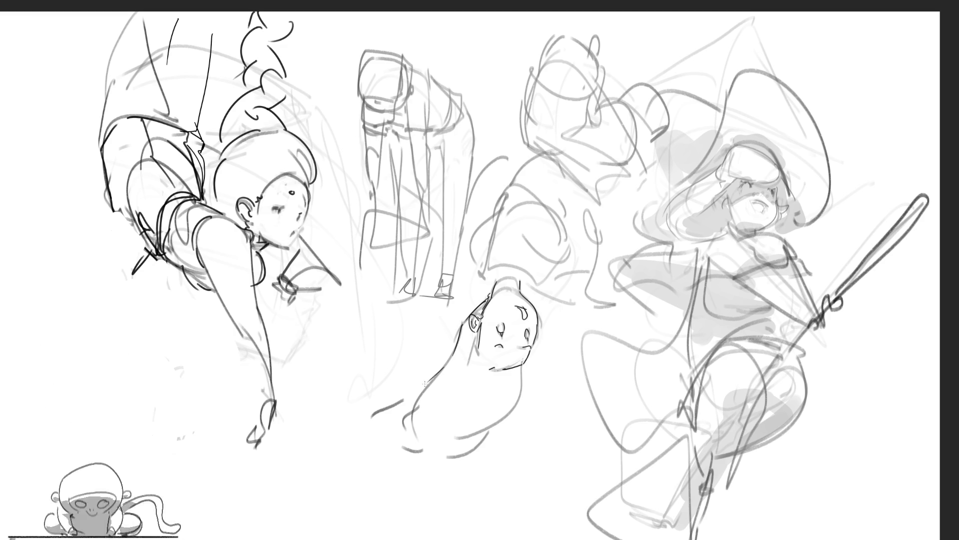
pyautogui.moveTo(522, 364); pyautogui.dragTo(525, 445)
pyautogui.moveTo(462, 339)
pyautogui.mouseDown()
pyautogui.moveTo(414, 484)
pyautogui.moveTo(475, 513)
pyautogui.mouseUp()
pyautogui.moveTo(534, 418); pyautogui.dragTo(519, 515)
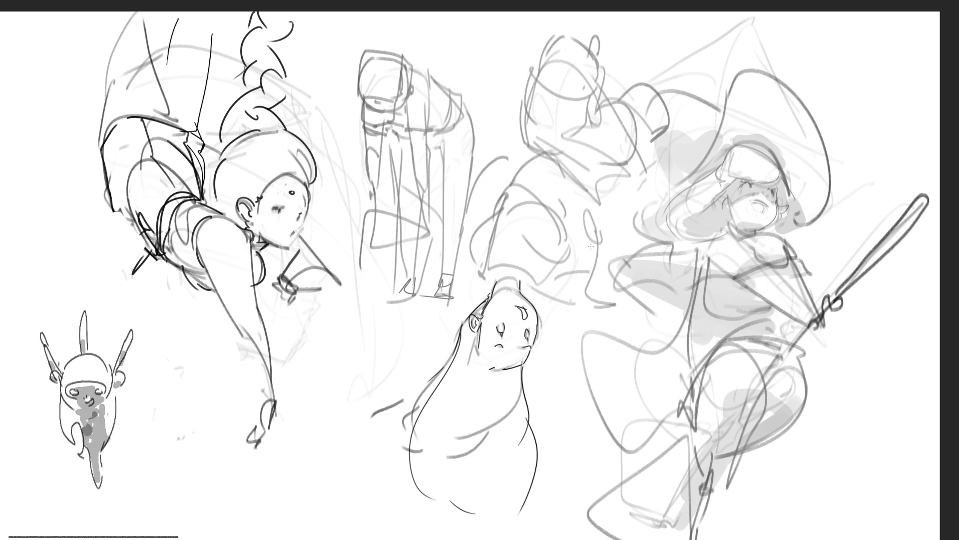
pyautogui.click(516, 318)
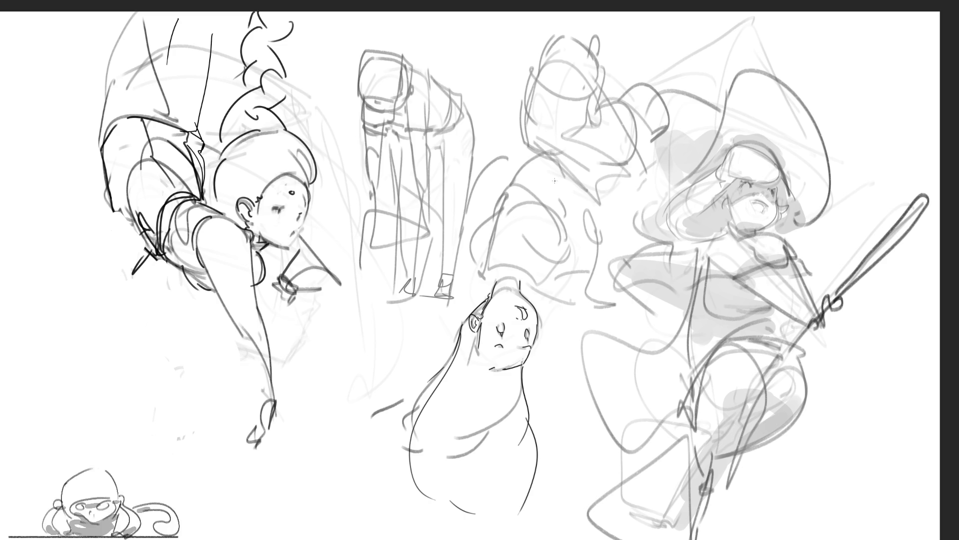
# - Draw short strokes above the upside-down head, undoing the stray one
pyautogui.moveTo(480, 268); pyautogui.dragTo(488, 282)
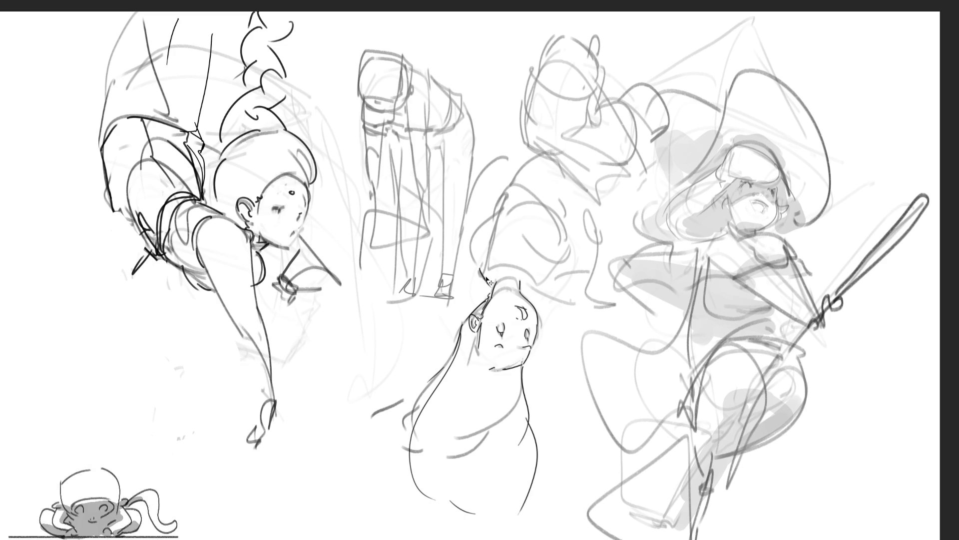
pyautogui.moveTo(478, 280)
pyautogui.mouseDown()
pyautogui.moveTo(488, 253)
pyautogui.moveTo(486, 294)
pyautogui.moveTo(521, 290)
pyautogui.moveTo(527, 275)
pyautogui.moveTo(531, 298)
pyautogui.mouseUp()
pyautogui.hotkey('ctrl', 'z')
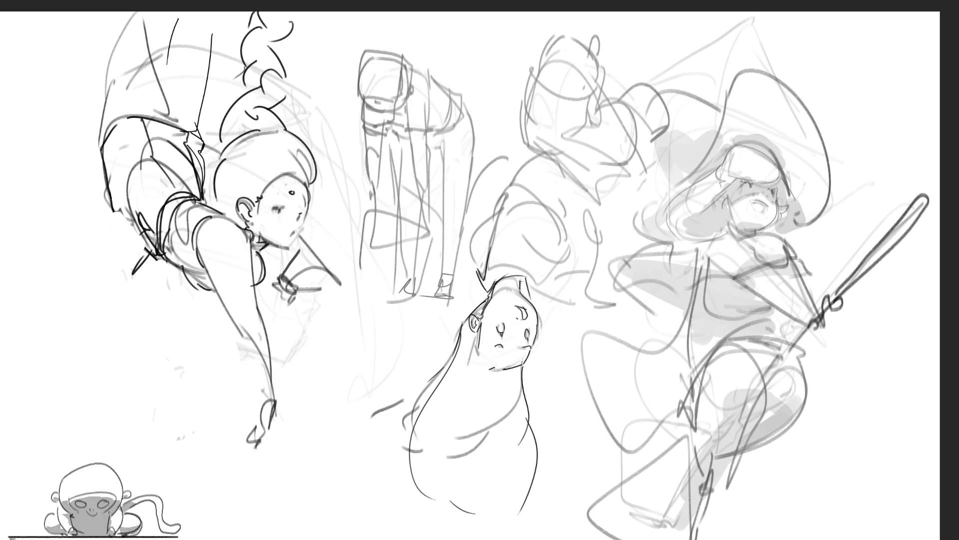
# - Draw the figure's long diagonal body line and add hair strands to the upside-down head
pyautogui.moveTo(523, 292); pyautogui.dragTo(543, 303)
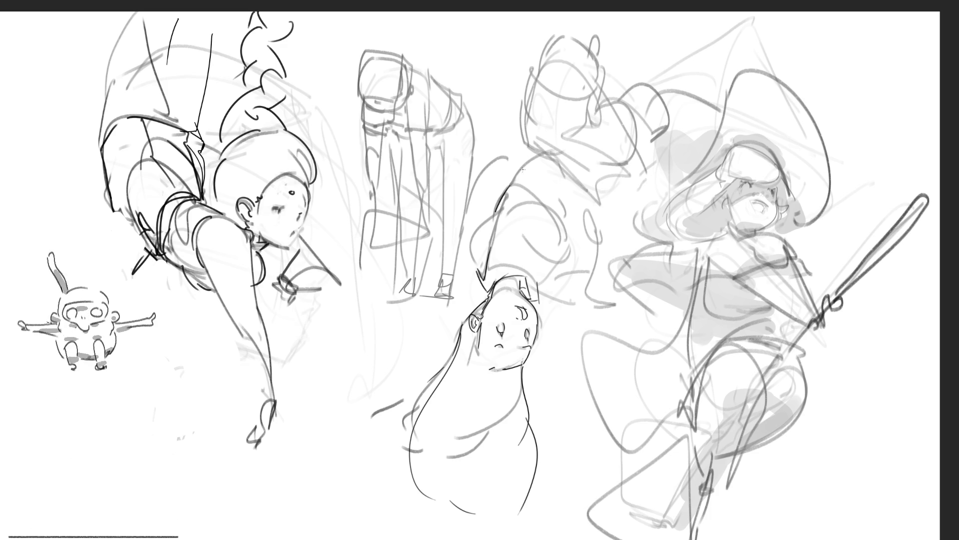
pyautogui.moveTo(511, 186)
pyautogui.mouseDown()
pyautogui.moveTo(552, 264)
pyautogui.moveTo(566, 242)
pyautogui.mouseUp()
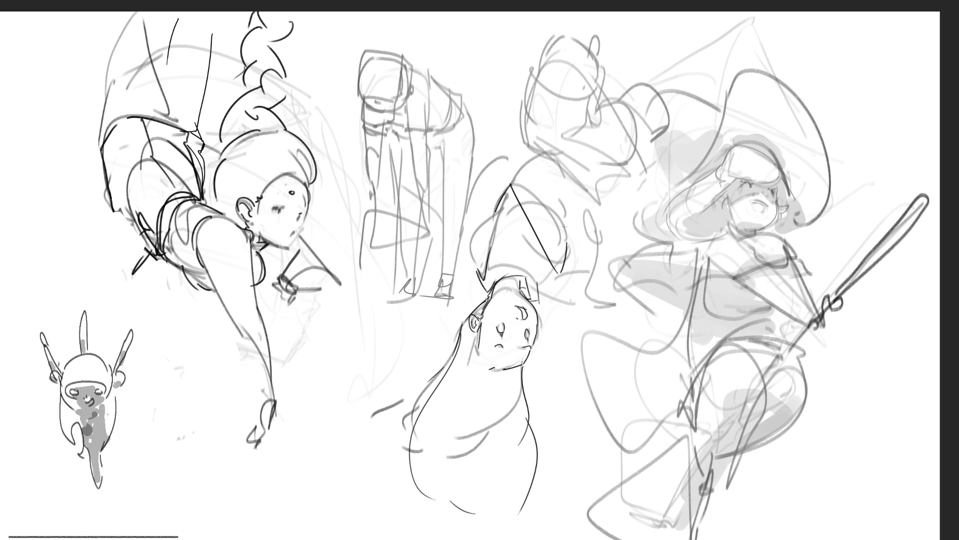
pyautogui.moveTo(510, 183)
pyautogui.mouseDown()
pyautogui.moveTo(559, 273)
pyautogui.moveTo(569, 235)
pyautogui.moveTo(561, 284)
pyautogui.mouseUp()
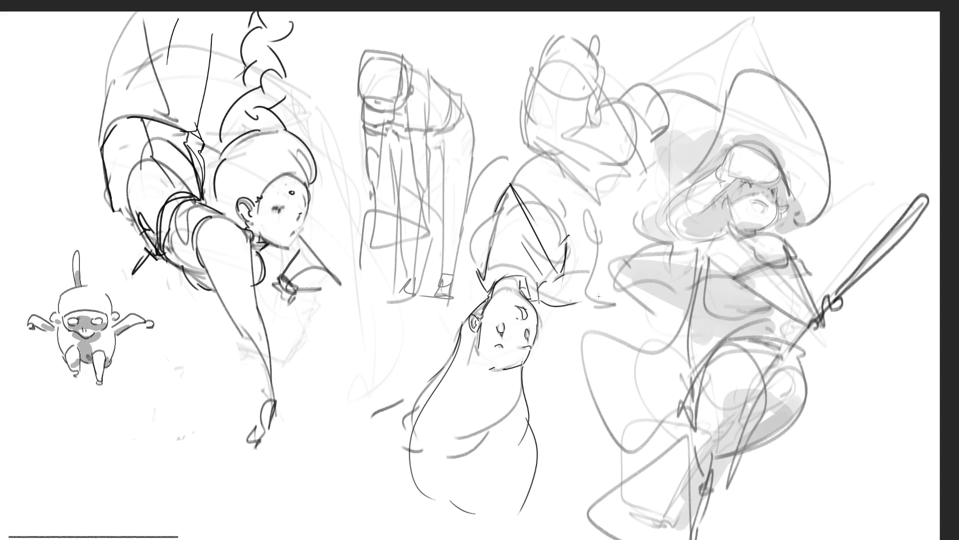
pyautogui.moveTo(541, 298); pyautogui.dragTo(591, 305)
pyautogui.moveTo(569, 272); pyautogui.dragTo(588, 287)
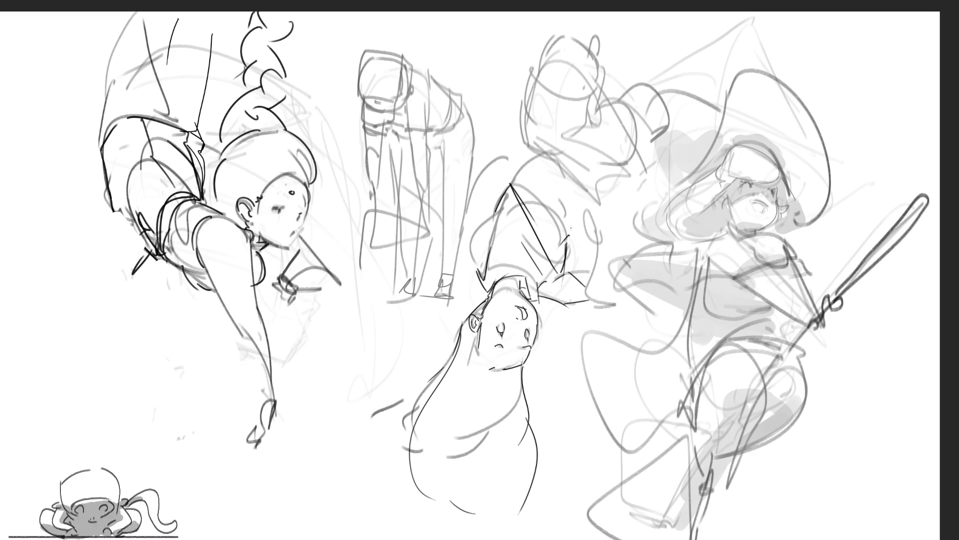
# - Outline the shoulder and the curve of the back, undoing a darkened head line
pyautogui.moveTo(466, 246); pyautogui.dragTo(490, 189)
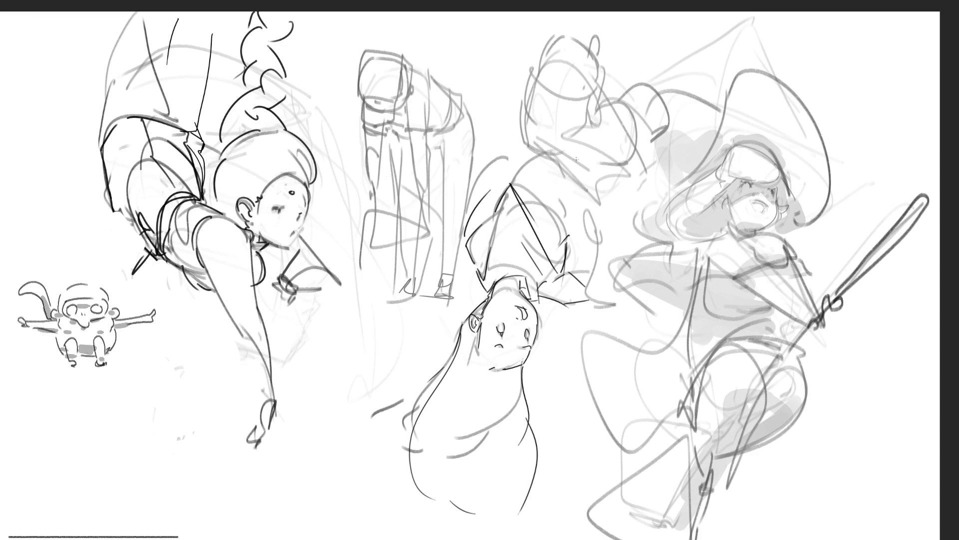
pyautogui.moveTo(511, 185); pyautogui.dragTo(546, 153)
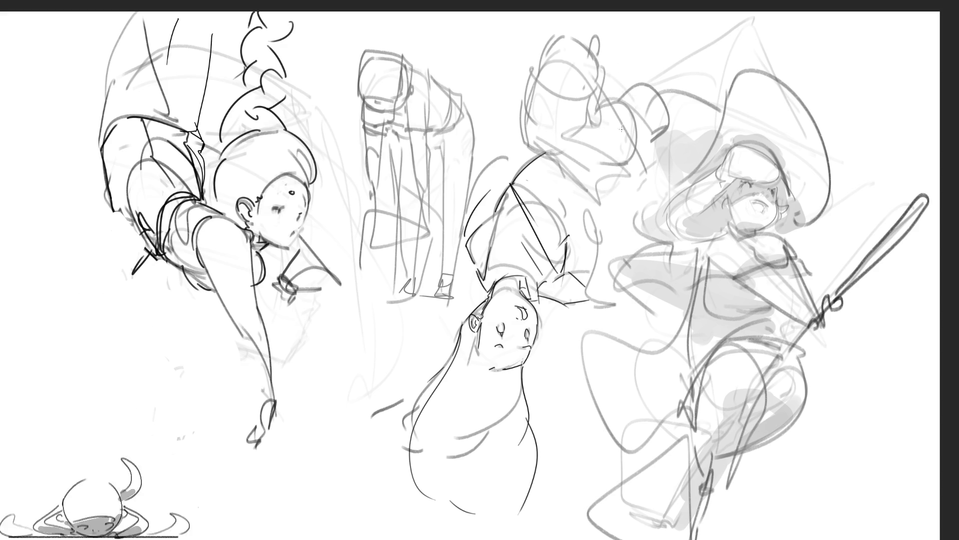
pyautogui.moveTo(542, 154)
pyautogui.mouseDown()
pyautogui.moveTo(582, 188)
pyautogui.moveTo(569, 239)
pyautogui.mouseUp()
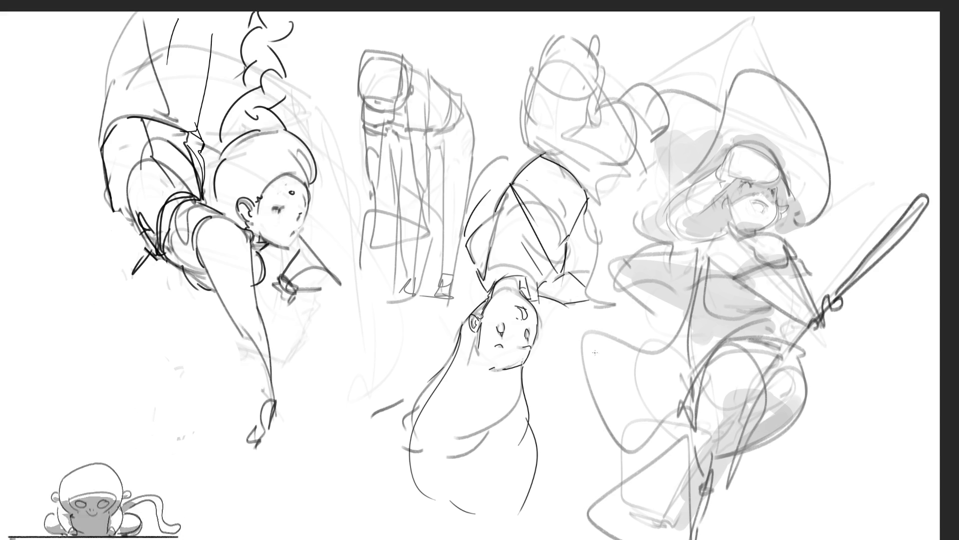
pyautogui.moveTo(527, 102); pyautogui.dragTo(525, 148)
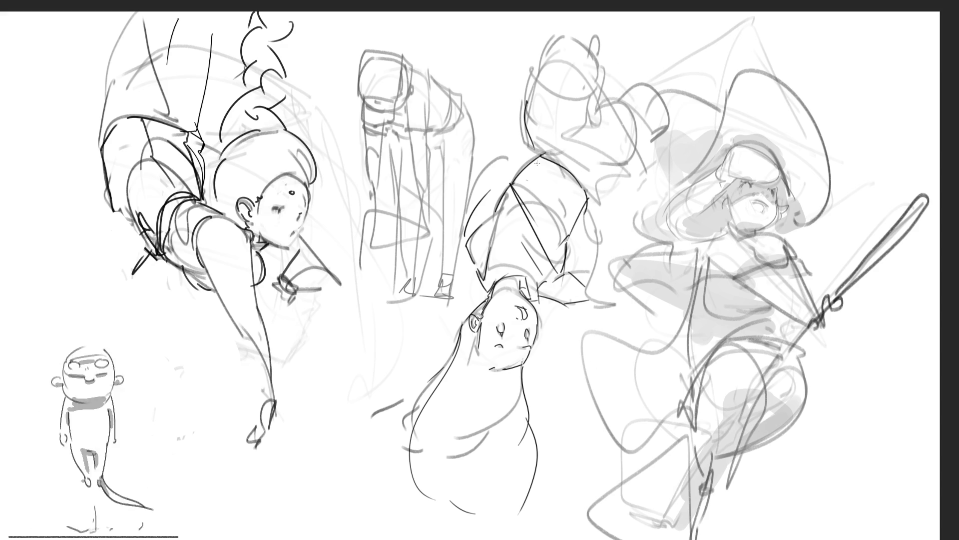
pyautogui.hotkey('ctrl', 'z')
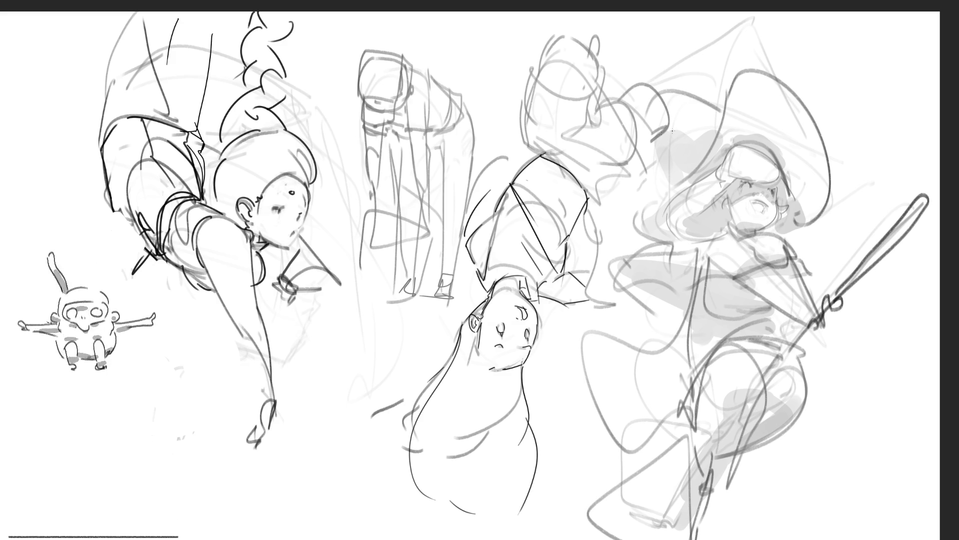
# - Add dark contour lines rising from the head and along the upper torso, discarding one
pyautogui.moveTo(537, 155)
pyautogui.mouseDown()
pyautogui.moveTo(548, 108)
pyautogui.moveTo(648, 124)
pyautogui.mouseUp()
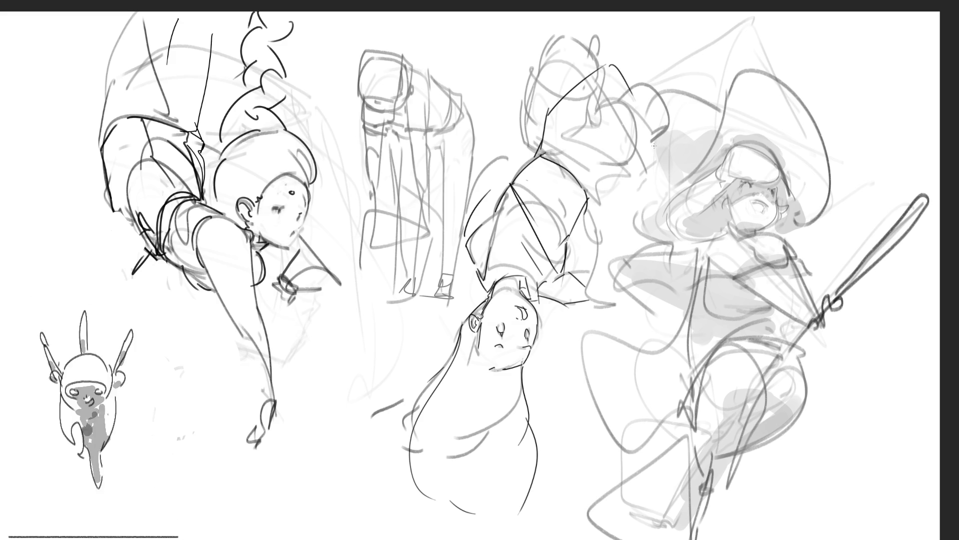
pyautogui.moveTo(591, 201); pyautogui.dragTo(667, 137)
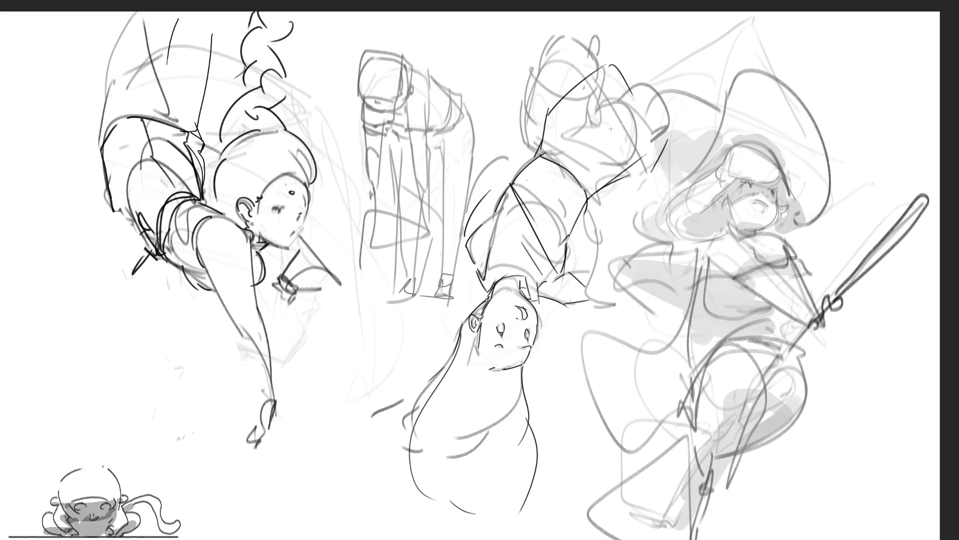
pyautogui.moveTo(598, 134); pyautogui.dragTo(672, 70)
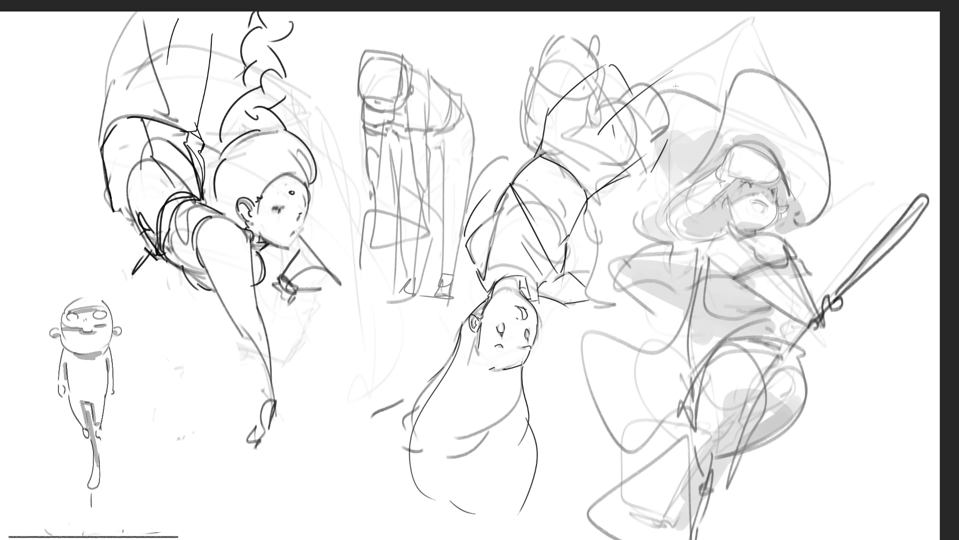
pyautogui.hotkey('ctrl', 'z')
pyautogui.moveTo(611, 56); pyautogui.dragTo(607, 128)
pyautogui.moveTo(640, 96); pyautogui.dragTo(650, 157)
pyautogui.moveTo(644, 170); pyautogui.dragTo(591, 188)
pyautogui.moveTo(633, 89); pyautogui.dragTo(675, 117)
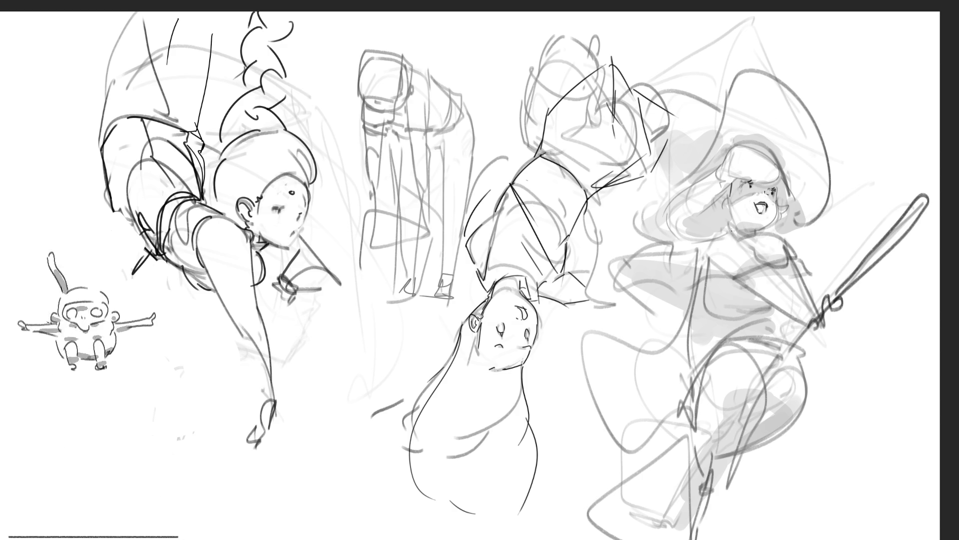
# - Sketch a curve beside the witch's face, a cheek stroke and her jawline, then begin her outstretched arm
pyautogui.moveTo(724, 195); pyautogui.dragTo(722, 207)
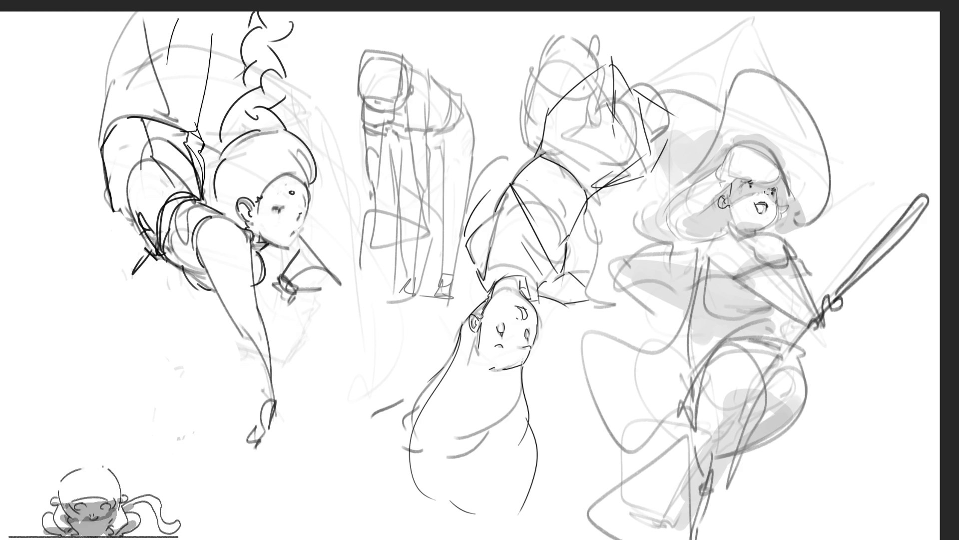
pyautogui.moveTo(777, 197); pyautogui.dragTo(776, 219)
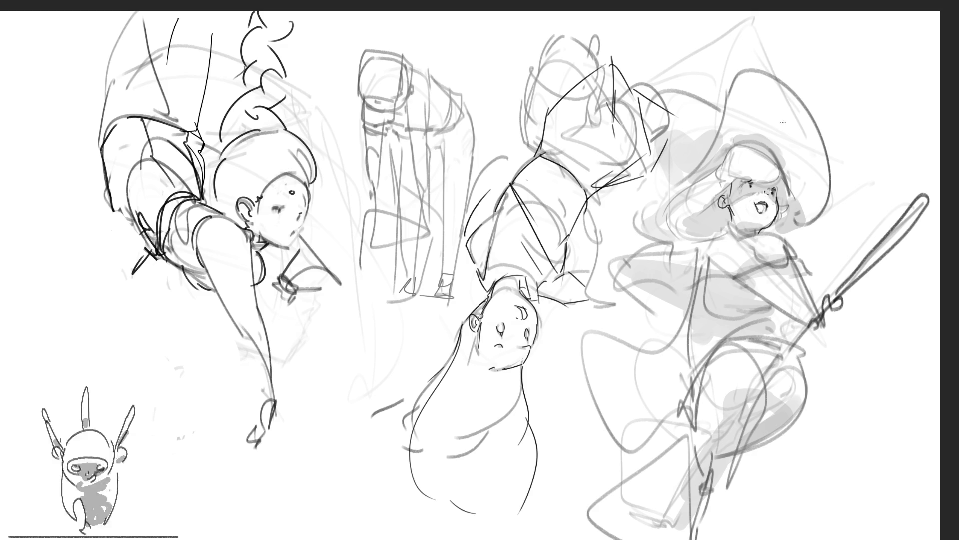
pyautogui.moveTo(728, 216)
pyautogui.mouseDown()
pyautogui.moveTo(759, 233)
pyautogui.moveTo(723, 230)
pyautogui.moveTo(740, 238)
pyautogui.moveTo(707, 242)
pyautogui.mouseUp()
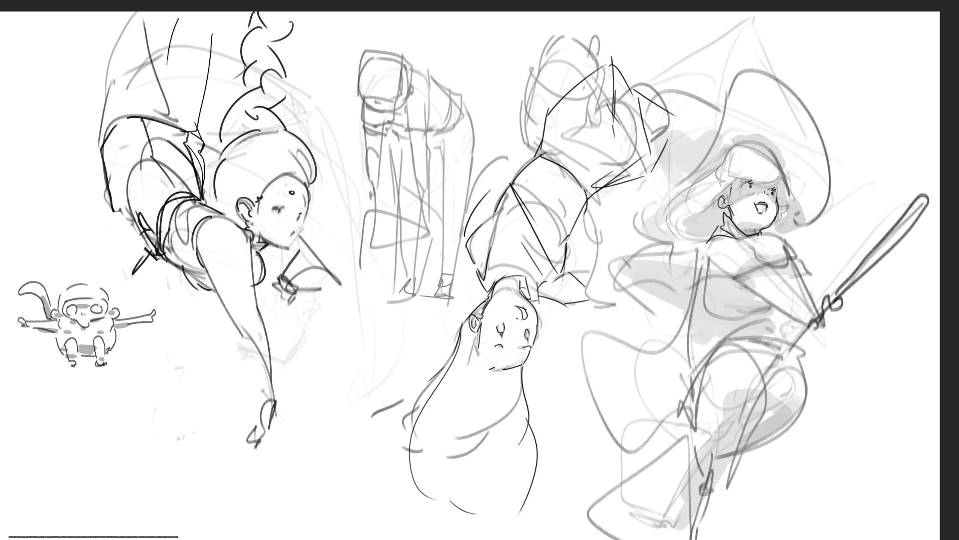
pyautogui.moveTo(692, 294)
pyautogui.mouseDown()
pyautogui.moveTo(679, 309)
pyautogui.moveTo(807, 262)
pyautogui.mouseUp()
# - Draw the witch's outstretched arm and hand with blocking strokes on her body
pyautogui.moveTo(769, 238); pyautogui.dragTo(802, 254)
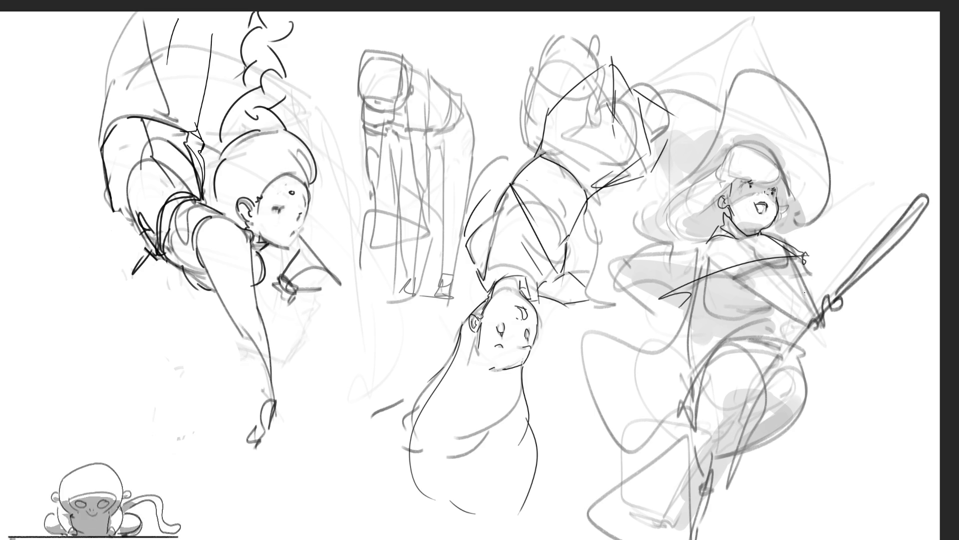
pyautogui.moveTo(718, 226); pyautogui.dragTo(654, 292)
pyautogui.moveTo(689, 247)
pyautogui.mouseDown()
pyautogui.moveTo(650, 240)
pyautogui.moveTo(610, 314)
pyautogui.moveTo(669, 289)
pyautogui.mouseUp()
pyautogui.moveTo(624, 328); pyautogui.dragTo(669, 306)
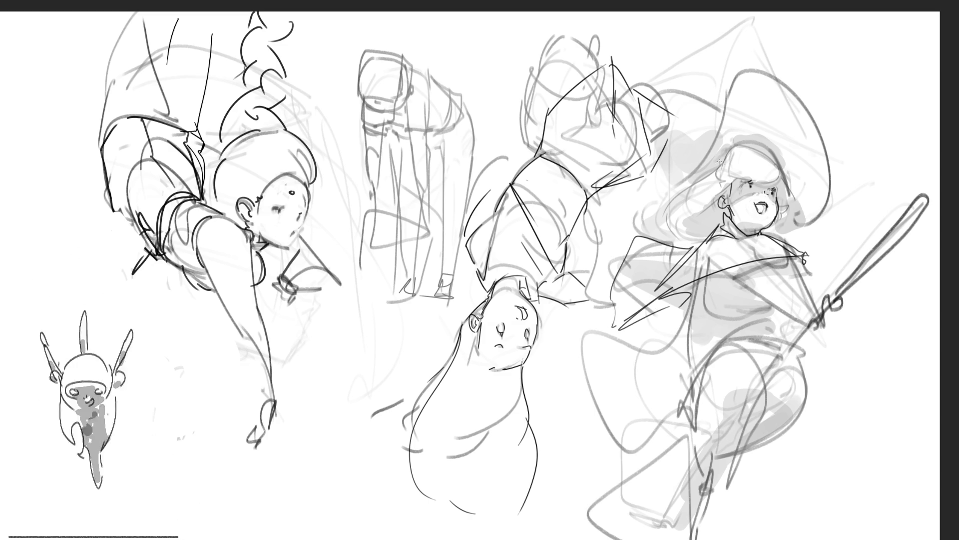
# - Curve a line under the hat brim and over her head, and redo the right cheek contour
pyautogui.moveTo(732, 150)
pyautogui.mouseDown()
pyautogui.moveTo(721, 164)
pyautogui.moveTo(781, 180)
pyautogui.mouseUp()
pyautogui.moveTo(729, 152)
pyautogui.mouseDown()
pyautogui.moveTo(787, 180)
pyautogui.moveTo(776, 188)
pyautogui.mouseUp()
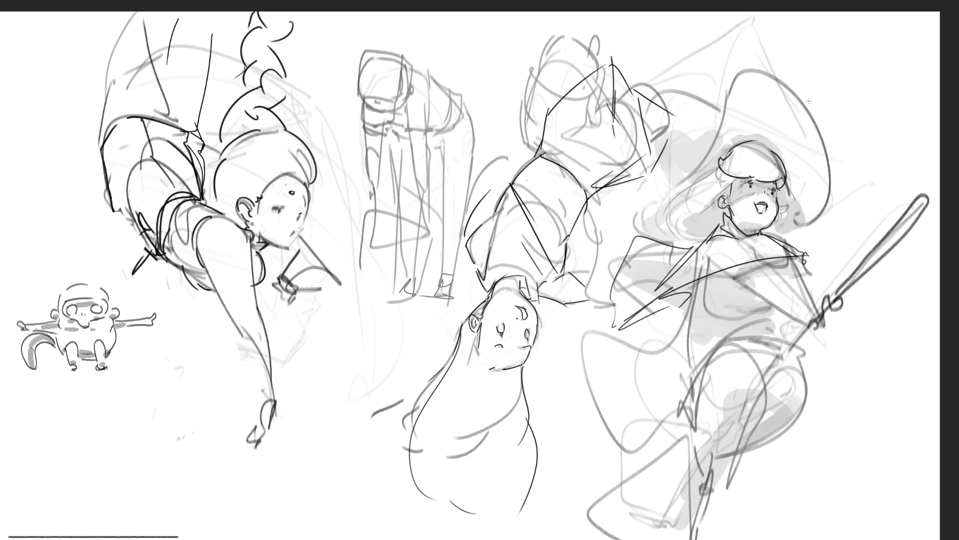
pyautogui.moveTo(779, 184); pyautogui.dragTo(785, 217)
pyautogui.hotkey('ctrl', 'z')
pyautogui.moveTo(779, 184); pyautogui.dragTo(785, 219)
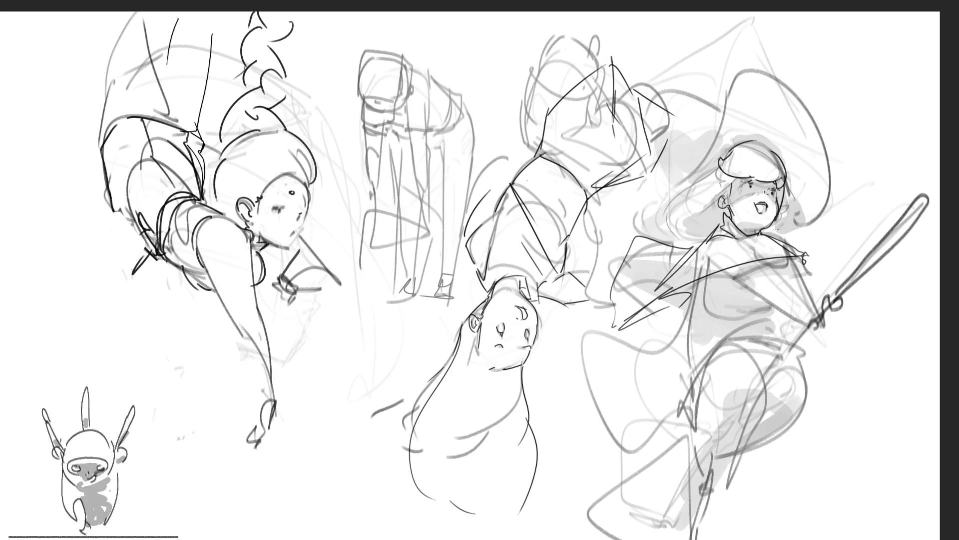
pyautogui.hotkey('ctrl', 'z')
pyautogui.moveTo(779, 183); pyautogui.dragTo(788, 203)
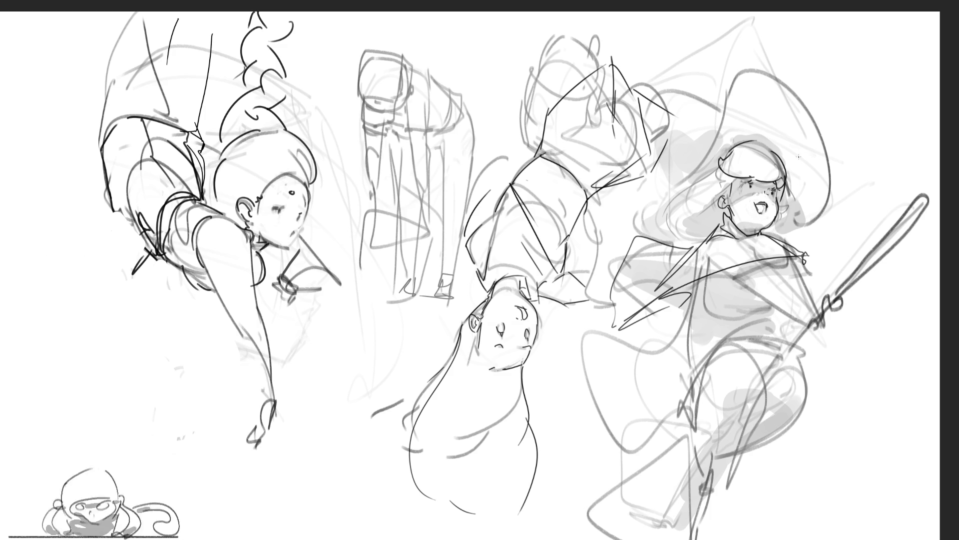
# - Add flowing hair strands on the witch's left side and outline a taller pointed hat
pyautogui.moveTo(719, 176); pyautogui.dragTo(738, 197)
pyautogui.hotkey('ctrl', 'z')
pyautogui.hotkey('ctrl', 'z')
pyautogui.moveTo(742, 163)
pyautogui.mouseDown()
pyautogui.moveTo(749, 172)
pyautogui.moveTo(725, 175)
pyautogui.moveTo(665, 226)
pyautogui.moveTo(664, 243)
pyautogui.mouseUp()
pyautogui.hotkey('ctrl', 'z')
pyautogui.hotkey('ctrl', 'z')
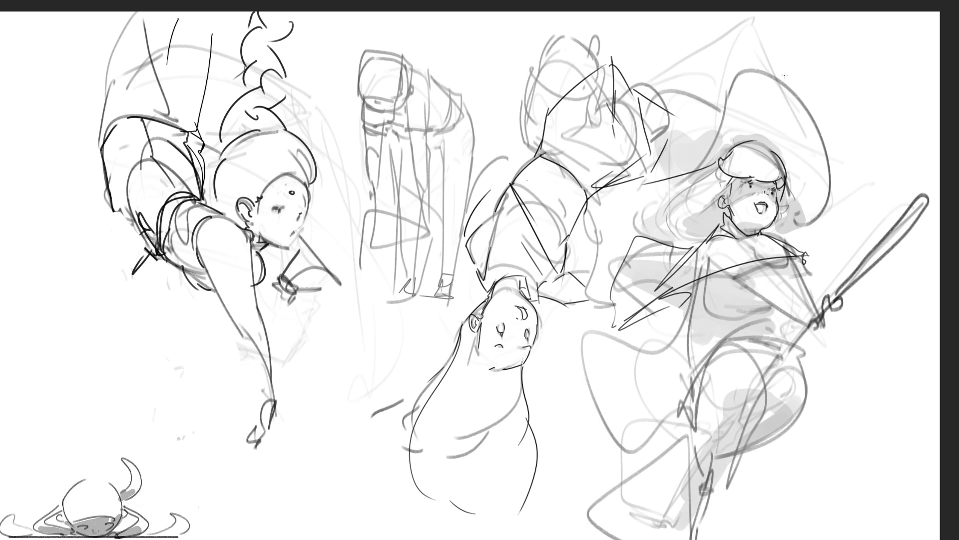
pyautogui.moveTo(650, 178)
pyautogui.mouseDown()
pyautogui.moveTo(620, 225)
pyautogui.moveTo(662, 229)
pyautogui.mouseUp()
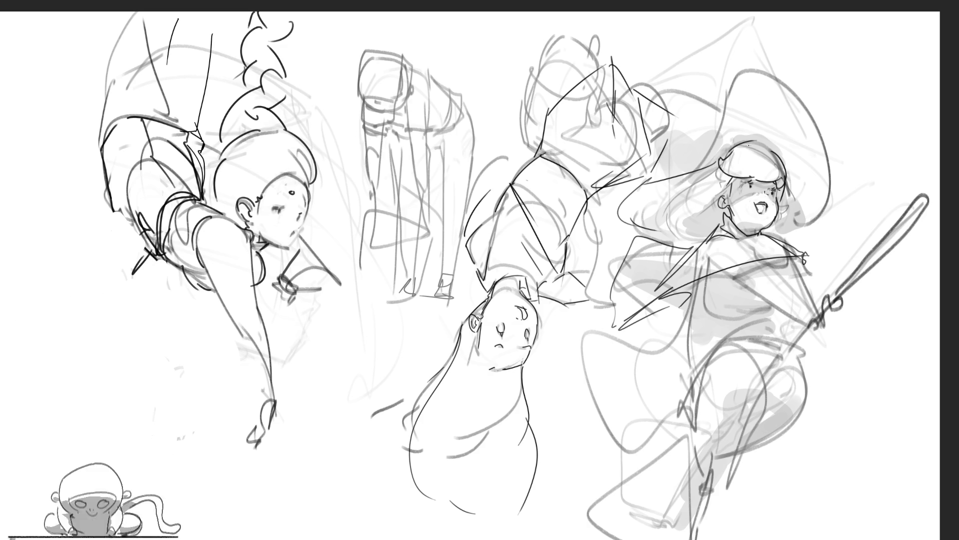
pyautogui.moveTo(729, 175)
pyautogui.mouseDown()
pyautogui.moveTo(664, 238)
pyautogui.moveTo(677, 237)
pyautogui.mouseUp()
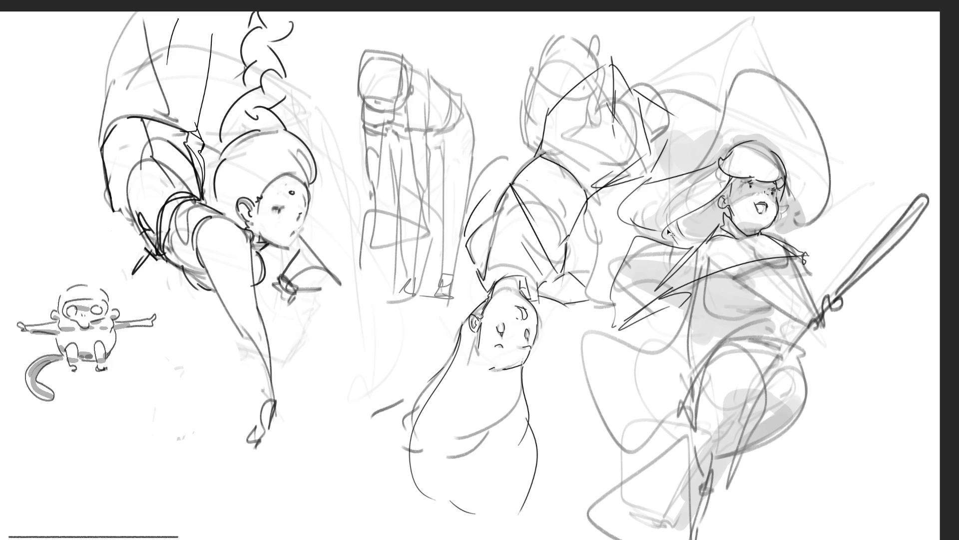
pyautogui.moveTo(663, 235); pyautogui.dragTo(705, 248)
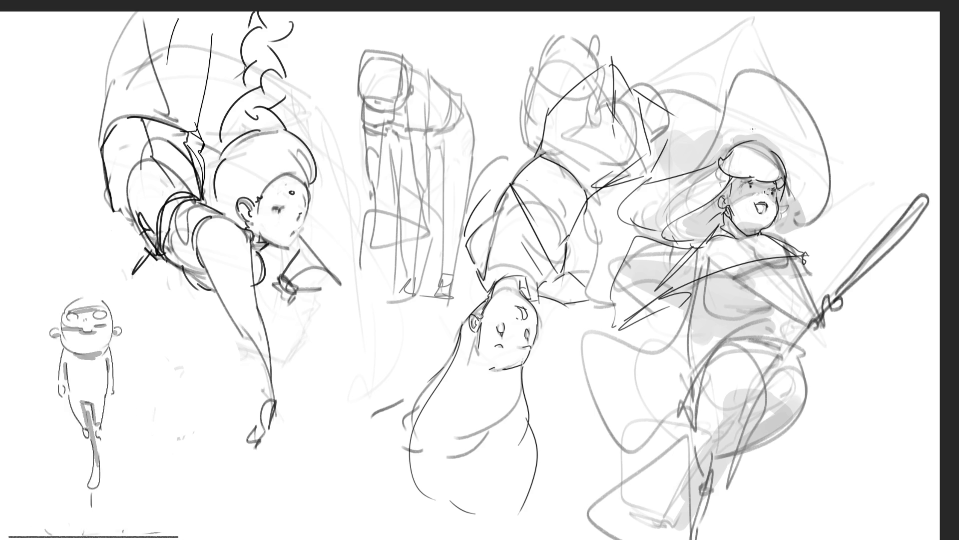
pyautogui.moveTo(693, 173)
pyautogui.mouseDown()
pyautogui.moveTo(751, 48)
pyautogui.moveTo(805, 128)
pyautogui.mouseUp()
pyautogui.moveTo(775, 61); pyautogui.dragTo(806, 214)
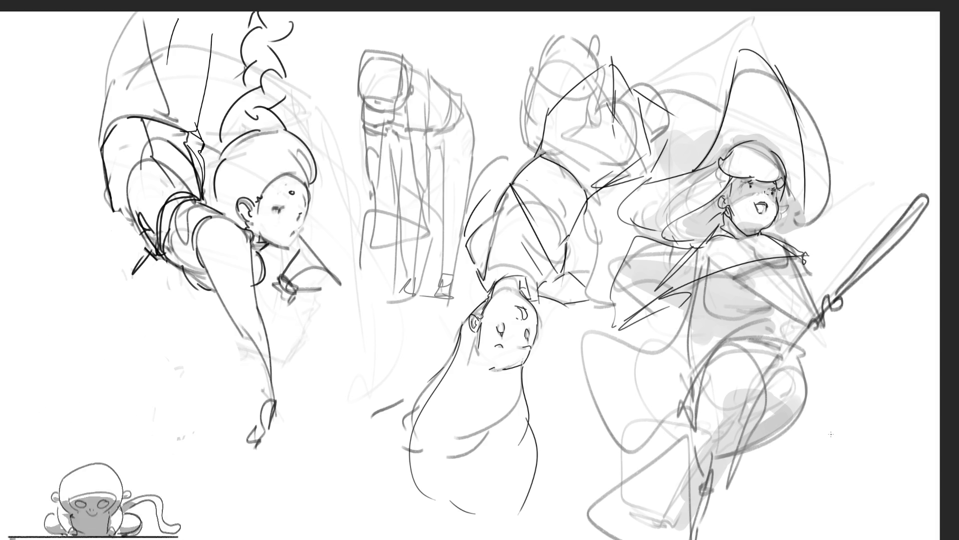
# - Redraw the witch's hand as a loop and sketch lines across her chest and arm
pyautogui.moveTo(802, 254)
pyautogui.mouseDown()
pyautogui.moveTo(817, 264)
pyautogui.moveTo(799, 276)
pyautogui.moveTo(891, 231)
pyautogui.moveTo(857, 229)
pyautogui.moveTo(714, 282)
pyautogui.moveTo(828, 303)
pyautogui.mouseUp()
pyautogui.moveTo(779, 272)
pyautogui.mouseDown()
pyautogui.moveTo(722, 290)
pyautogui.moveTo(765, 289)
pyautogui.mouseUp()
pyautogui.moveTo(759, 289); pyautogui.dragTo(866, 288)
pyautogui.moveTo(797, 267)
pyautogui.mouseDown()
pyautogui.moveTo(738, 272)
pyautogui.moveTo(882, 267)
pyautogui.mouseUp()
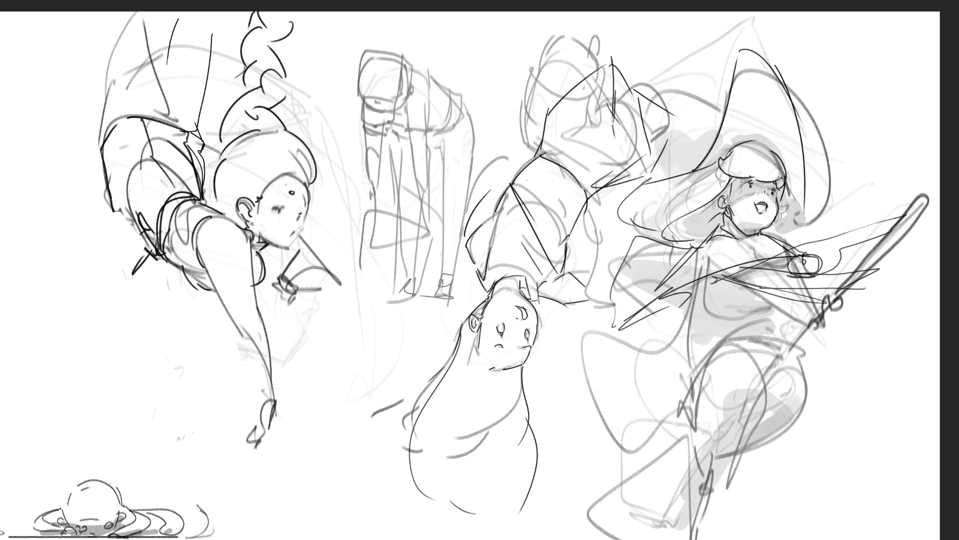
pyautogui.moveTo(763, 291)
pyautogui.mouseDown()
pyautogui.moveTo(750, 298)
pyautogui.moveTo(874, 275)
pyautogui.mouseUp()
pyautogui.moveTo(853, 286)
pyautogui.mouseDown()
pyautogui.moveTo(877, 261)
pyautogui.moveTo(769, 353)
pyautogui.mouseUp()
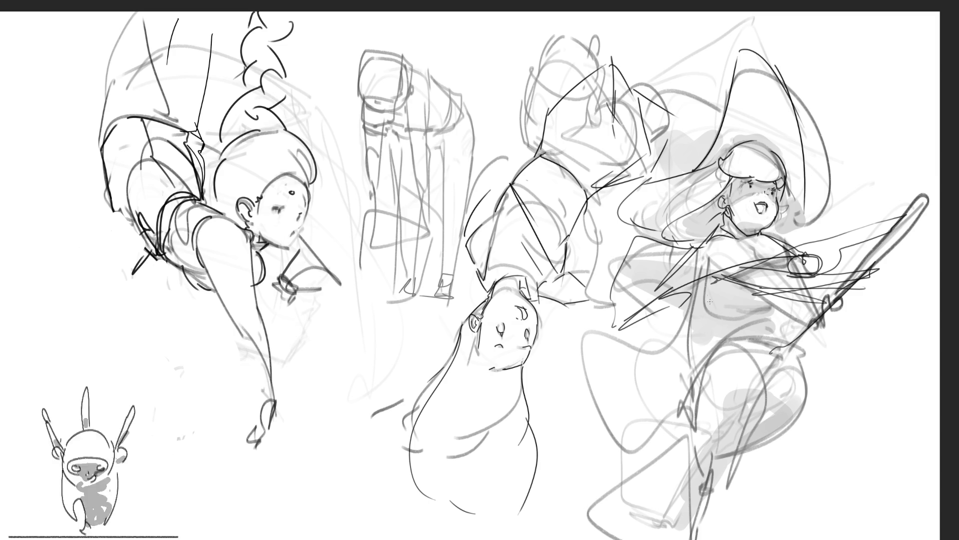
# - Add body strokes, a long diagonal staff, and a dark looping stroke on the lower robe
pyautogui.moveTo(707, 270)
pyautogui.mouseDown()
pyautogui.moveTo(695, 412)
pyautogui.moveTo(769, 295)
pyautogui.moveTo(782, 330)
pyautogui.moveTo(673, 320)
pyautogui.mouseUp()
pyautogui.moveTo(672, 320); pyautogui.dragTo(649, 430)
pyautogui.moveTo(655, 488)
pyautogui.mouseDown()
pyautogui.moveTo(799, 345)
pyautogui.moveTo(708, 438)
pyautogui.mouseUp()
pyautogui.moveTo(807, 325)
pyautogui.mouseDown()
pyautogui.moveTo(653, 501)
pyautogui.moveTo(775, 305)
pyautogui.moveTo(657, 475)
pyautogui.moveTo(814, 325)
pyautogui.mouseUp()
pyautogui.moveTo(728, 445); pyautogui.dragTo(802, 328)
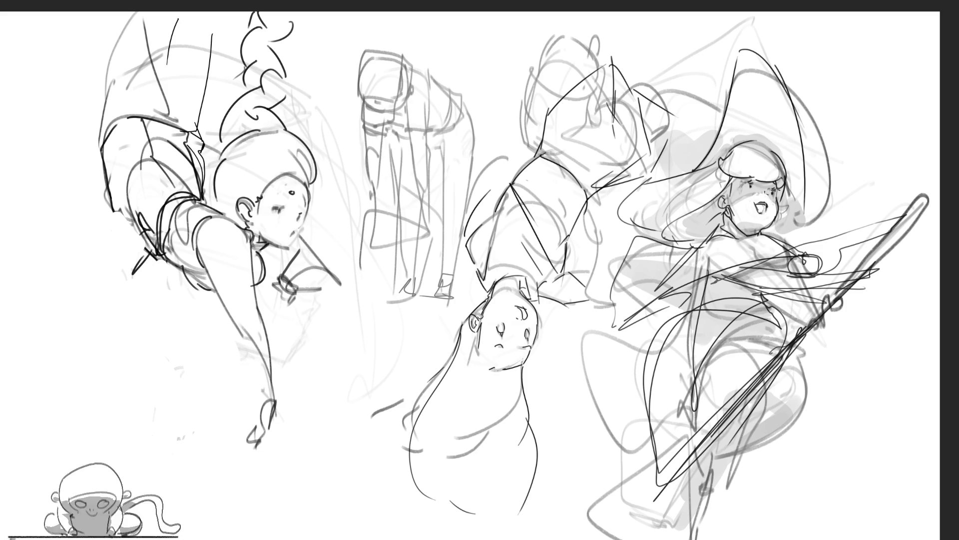
pyautogui.moveTo(650, 428)
pyautogui.mouseDown()
pyautogui.moveTo(587, 445)
pyautogui.moveTo(607, 425)
pyautogui.moveTo(635, 495)
pyautogui.moveTo(645, 494)
pyautogui.moveTo(584, 537)
pyautogui.moveTo(704, 462)
pyautogui.mouseUp()
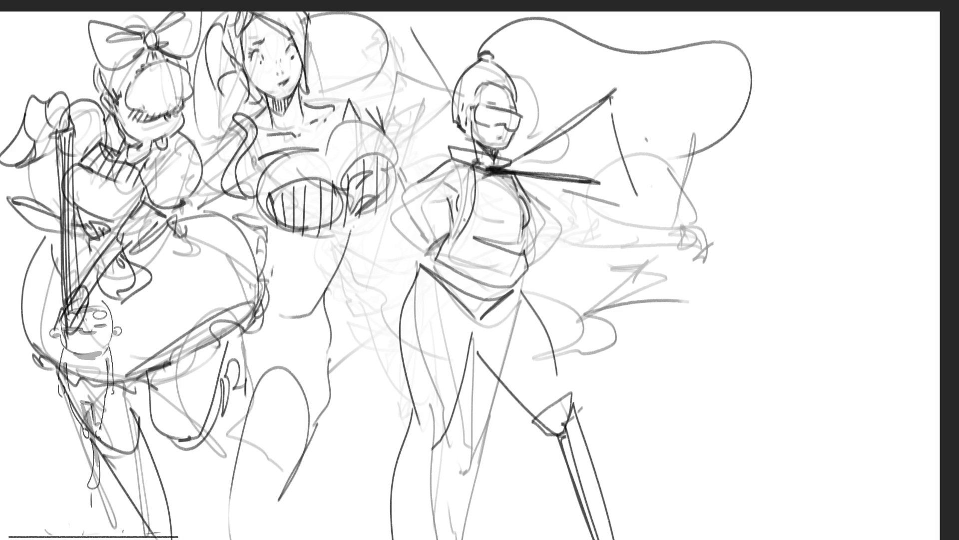
# - Shift the three-figure drawing about 340 px right and erase the visored figure to light grey
pyautogui.hotkey('ctrl', 't')
pyautogui.moveTo(449, 254); pyautogui.dragTo(632, 254)
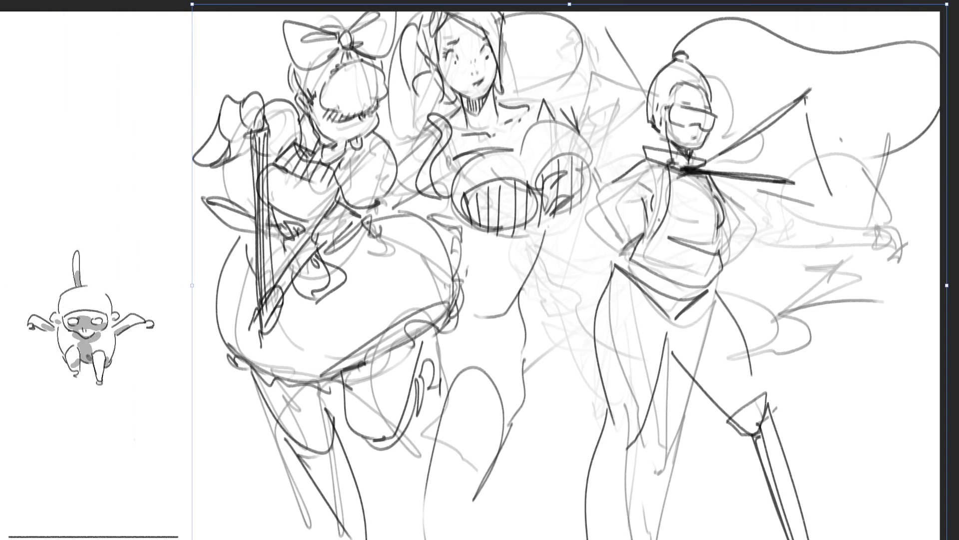
pyautogui.press('Return')
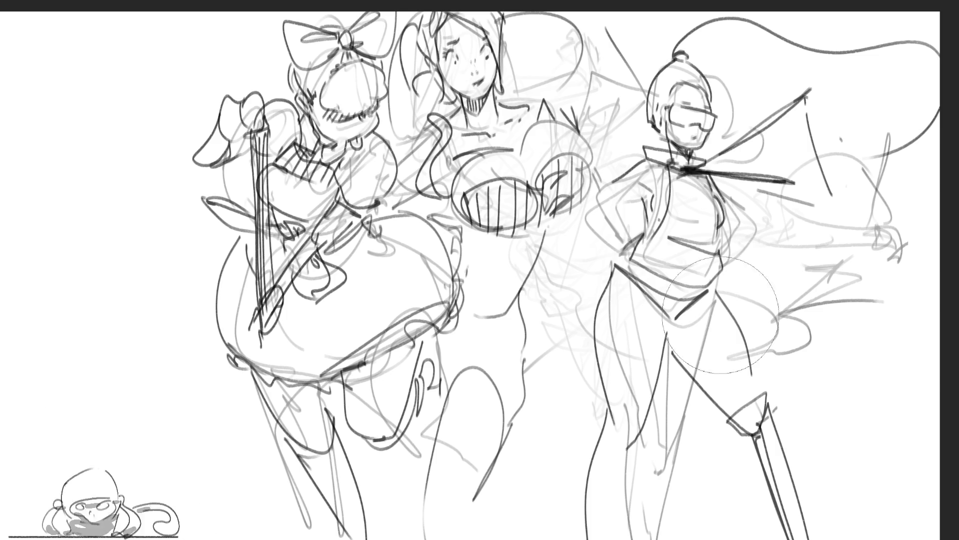
pyautogui.moveTo(782, 116)
pyautogui.mouseDown()
pyautogui.moveTo(699, 300)
pyautogui.moveTo(665, 418)
pyautogui.moveTo(832, 396)
pyautogui.moveTo(707, 120)
pyautogui.moveTo(760, 428)
pyautogui.moveTo(659, 65)
pyautogui.moveTo(612, 50)
pyautogui.moveTo(648, 39)
pyautogui.mouseUp()
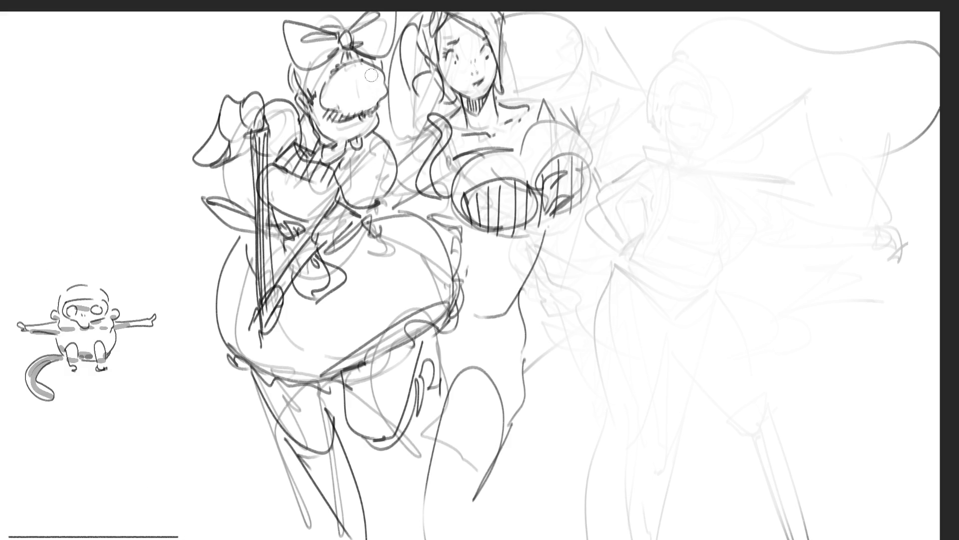
# - Erase part of the bow girl's head, draw closed eyelids with dark lashes, and shade under her chin
pyautogui.moveTo(347, 75); pyautogui.dragTo(332, 100)
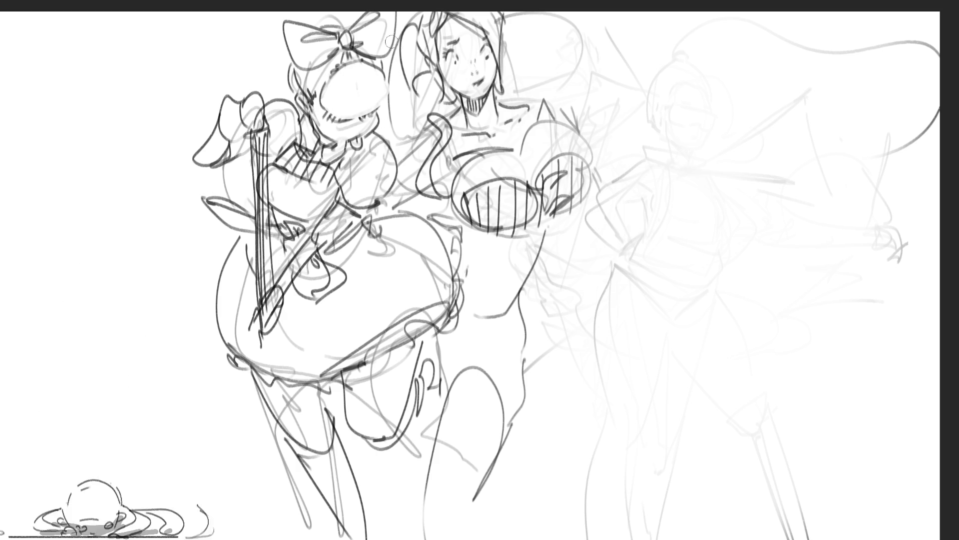
pyautogui.moveTo(334, 119); pyautogui.dragTo(362, 116)
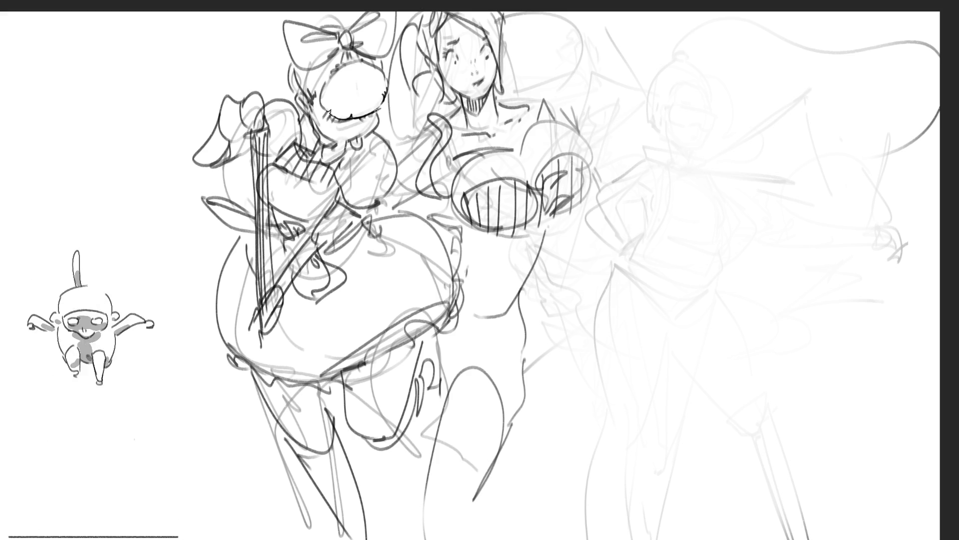
pyautogui.moveTo(375, 112)
pyautogui.mouseDown()
pyautogui.moveTo(330, 115)
pyautogui.moveTo(349, 120)
pyautogui.mouseUp()
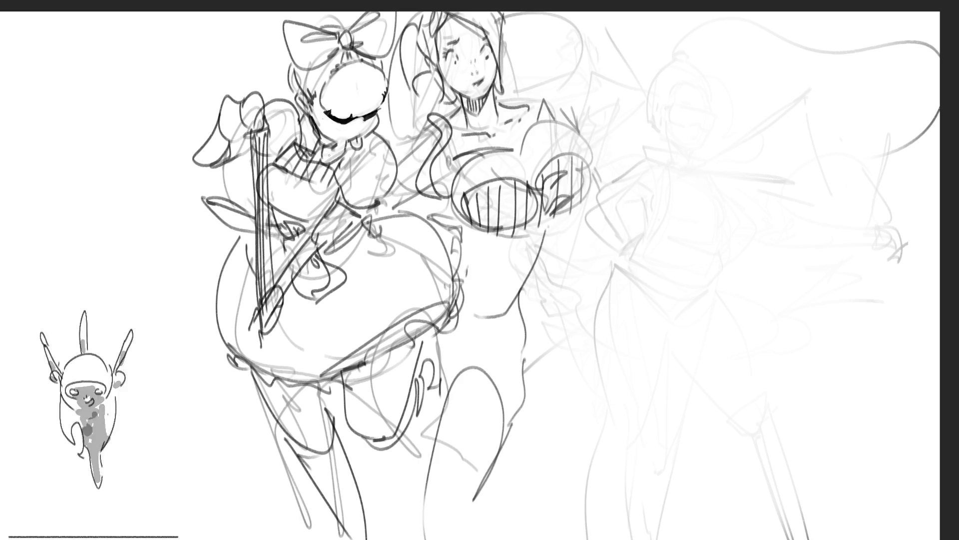
pyautogui.moveTo(328, 132); pyautogui.dragTo(323, 143)
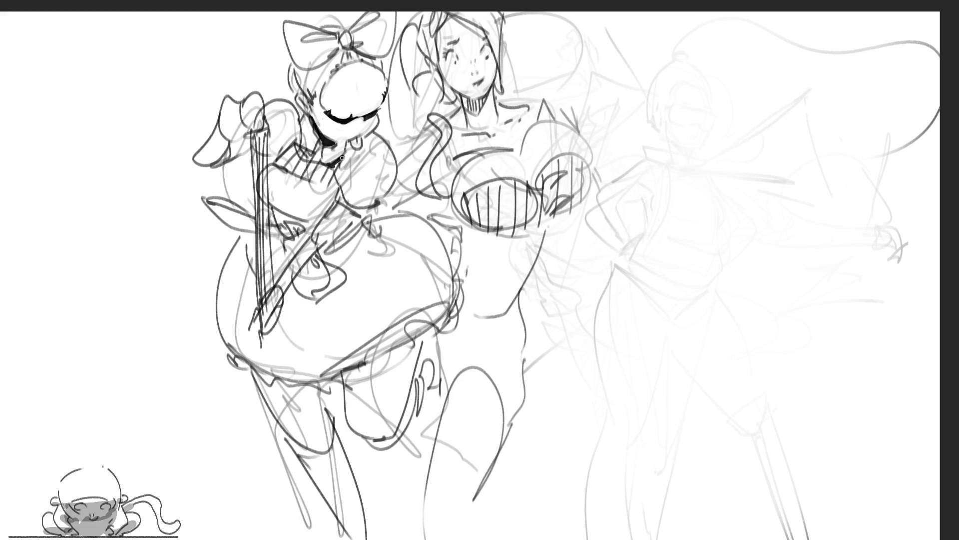
# - Darken the bow girl's chin shading, arm line and waistband strokes
pyautogui.moveTo(301, 133)
pyautogui.mouseDown()
pyautogui.moveTo(287, 148)
pyautogui.moveTo(294, 142)
pyautogui.mouseUp()
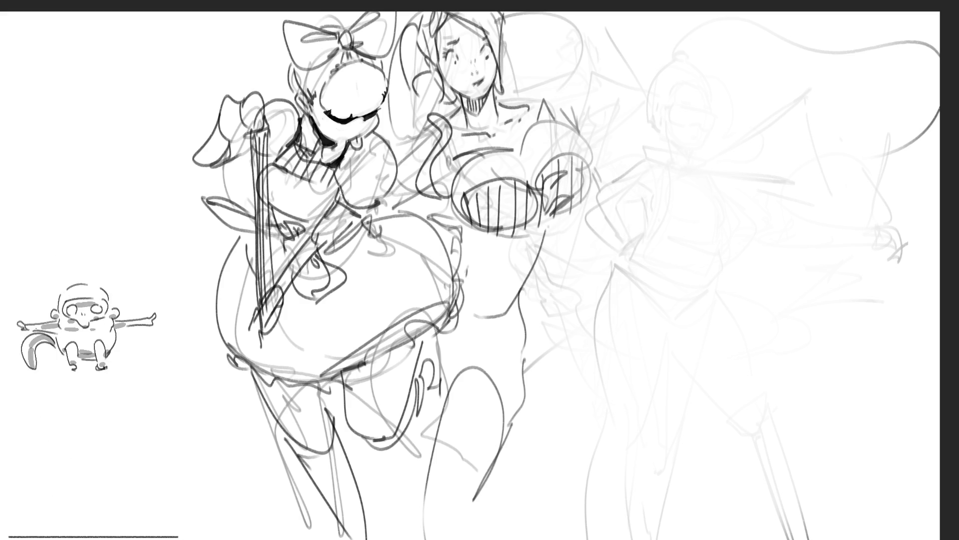
pyautogui.moveTo(342, 187); pyautogui.dragTo(329, 205)
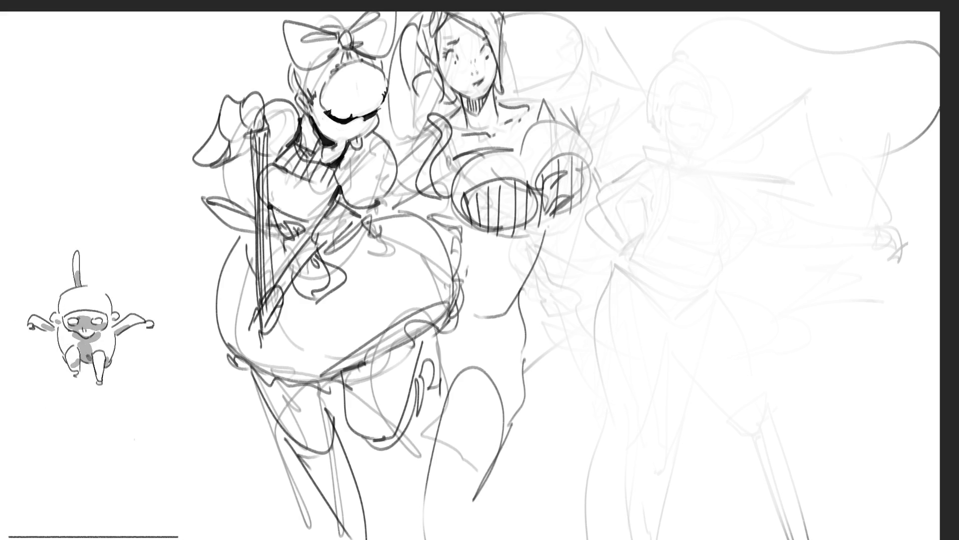
pyautogui.moveTo(268, 205); pyautogui.dragTo(327, 216)
pyautogui.moveTo(211, 200)
pyautogui.mouseDown()
pyautogui.moveTo(286, 240)
pyautogui.moveTo(291, 227)
pyautogui.mouseUp()
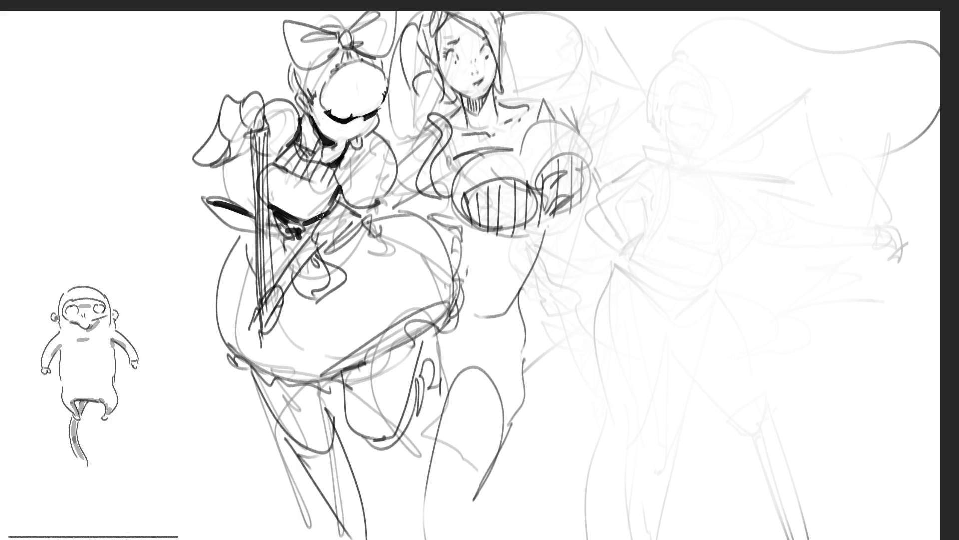
# - Draw a dark wavy ruffle along the skirt hem and shade the left stocking grey
pyautogui.moveTo(333, 374)
pyautogui.mouseDown()
pyautogui.moveTo(410, 328)
pyautogui.moveTo(422, 343)
pyautogui.mouseUp()
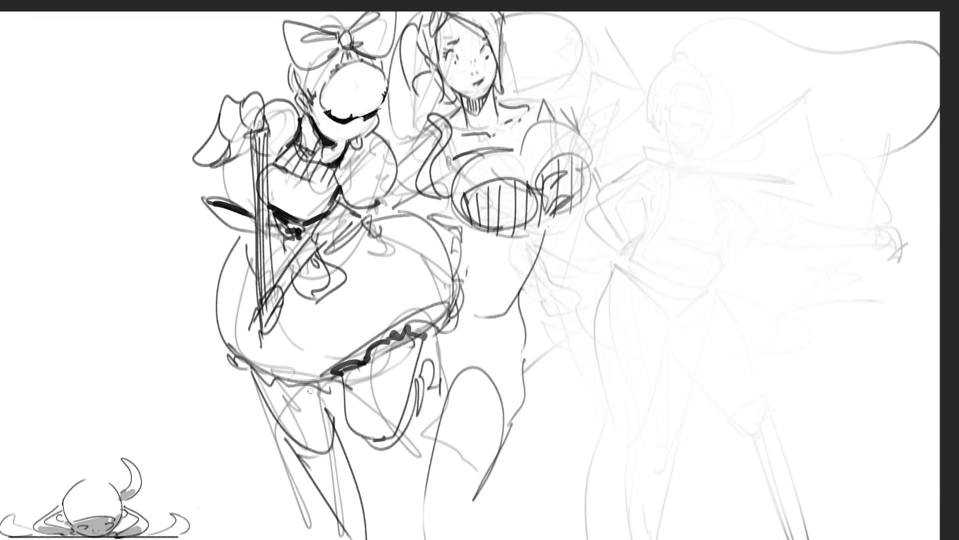
pyautogui.moveTo(255, 371)
pyautogui.mouseDown()
pyautogui.moveTo(277, 382)
pyautogui.moveTo(347, 380)
pyautogui.mouseUp()
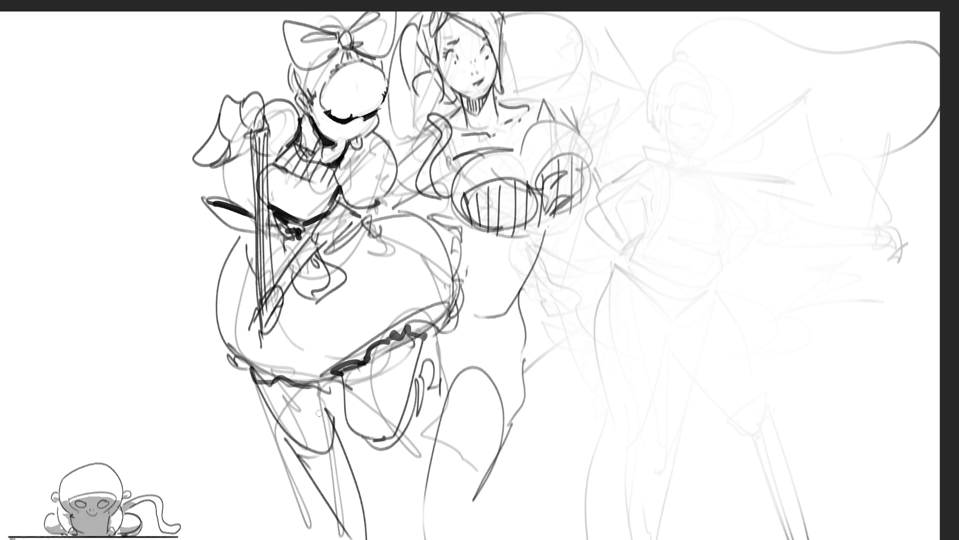
pyautogui.moveTo(278, 393)
pyautogui.mouseDown()
pyautogui.moveTo(335, 460)
pyautogui.moveTo(372, 535)
pyautogui.mouseUp()
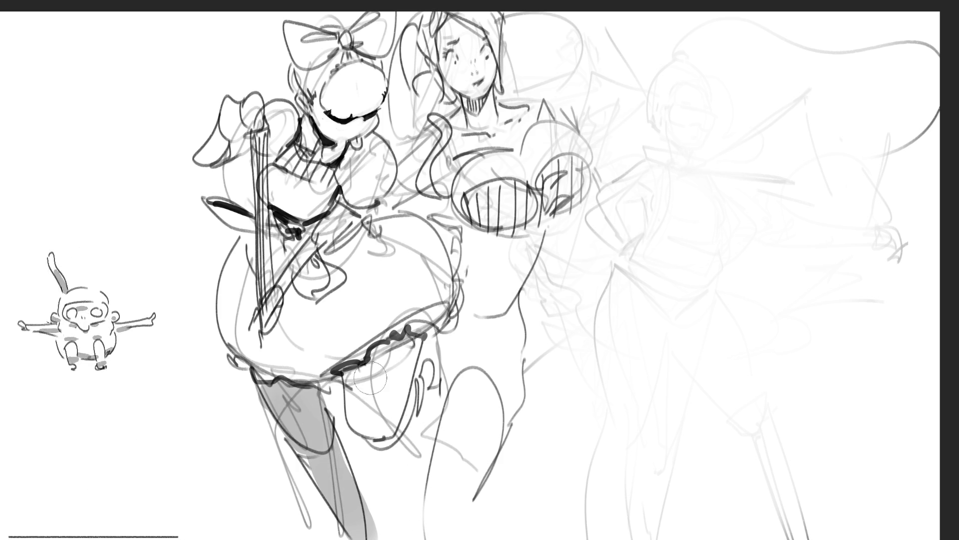
# - Shade the bow girl's right leg, chest, sleeve and hair in soft grey
pyautogui.moveTo(384, 350)
pyautogui.mouseDown()
pyautogui.moveTo(409, 359)
pyautogui.moveTo(407, 430)
pyautogui.moveTo(430, 379)
pyautogui.moveTo(399, 413)
pyautogui.mouseUp()
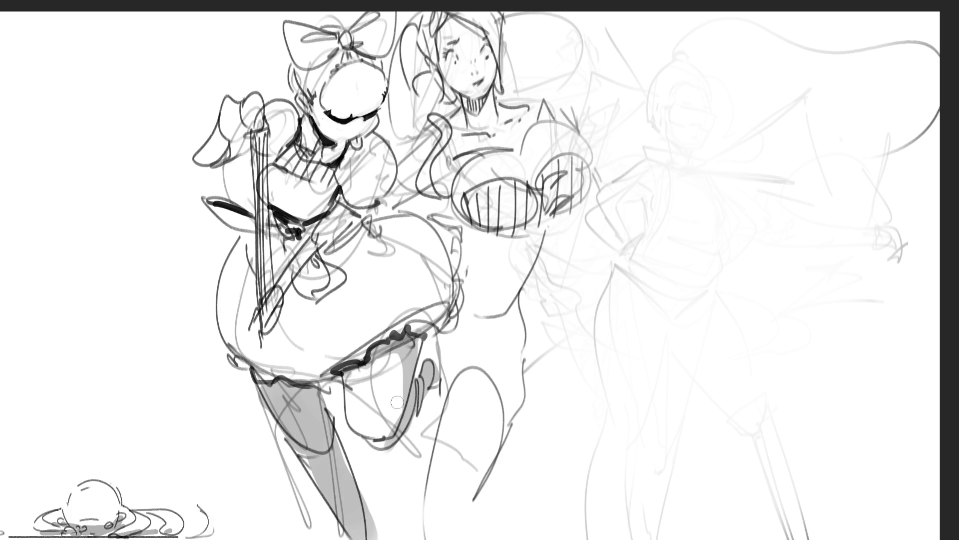
pyautogui.moveTo(340, 384); pyautogui.dragTo(414, 400)
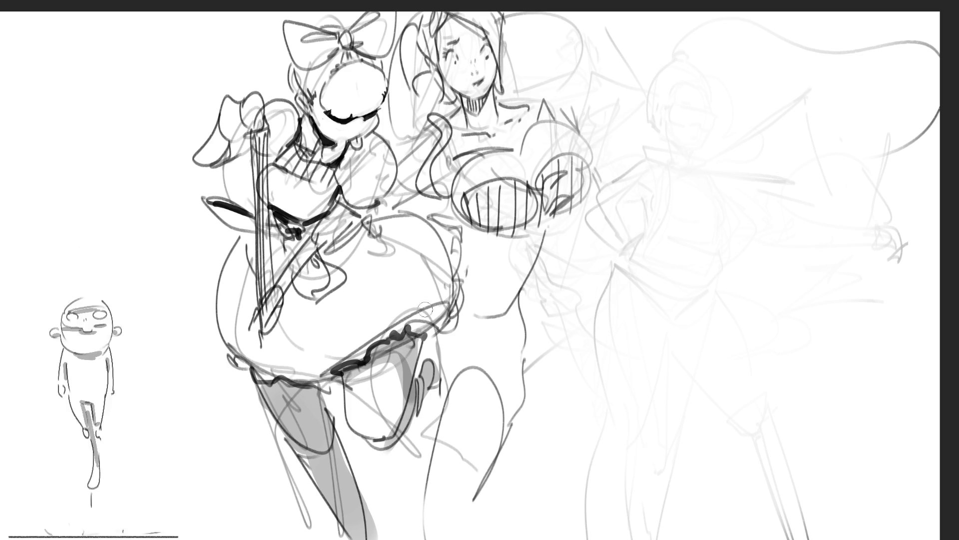
pyautogui.moveTo(379, 225); pyautogui.dragTo(415, 228)
pyautogui.moveTo(352, 170)
pyautogui.mouseDown()
pyautogui.moveTo(347, 180)
pyautogui.moveTo(372, 150)
pyautogui.moveTo(365, 207)
pyautogui.moveTo(391, 171)
pyautogui.moveTo(359, 210)
pyautogui.moveTo(305, 217)
pyautogui.moveTo(325, 175)
pyautogui.moveTo(303, 159)
pyautogui.moveTo(320, 125)
pyautogui.moveTo(360, 150)
pyautogui.moveTo(345, 135)
pyautogui.moveTo(385, 110)
pyautogui.mouseUp()
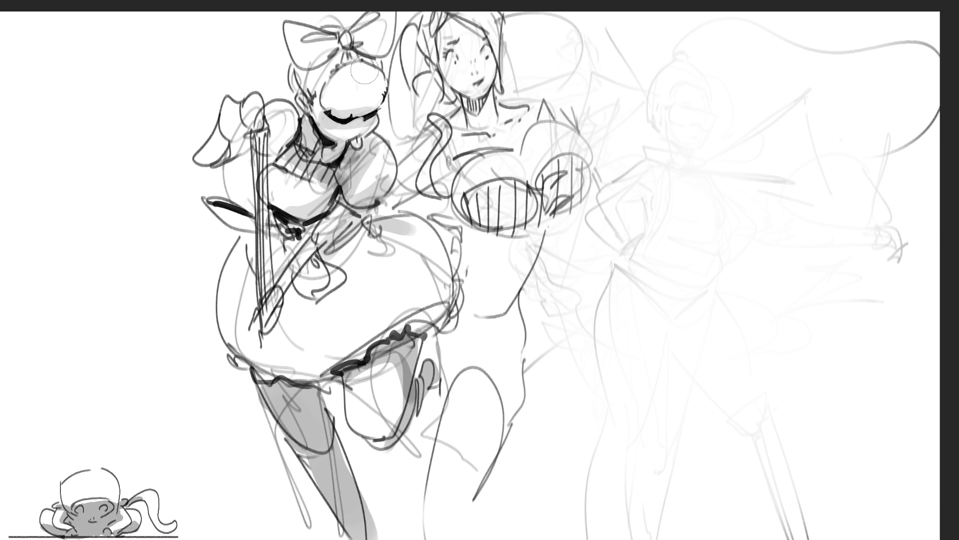
pyautogui.moveTo(334, 108); pyautogui.dragTo(378, 98)
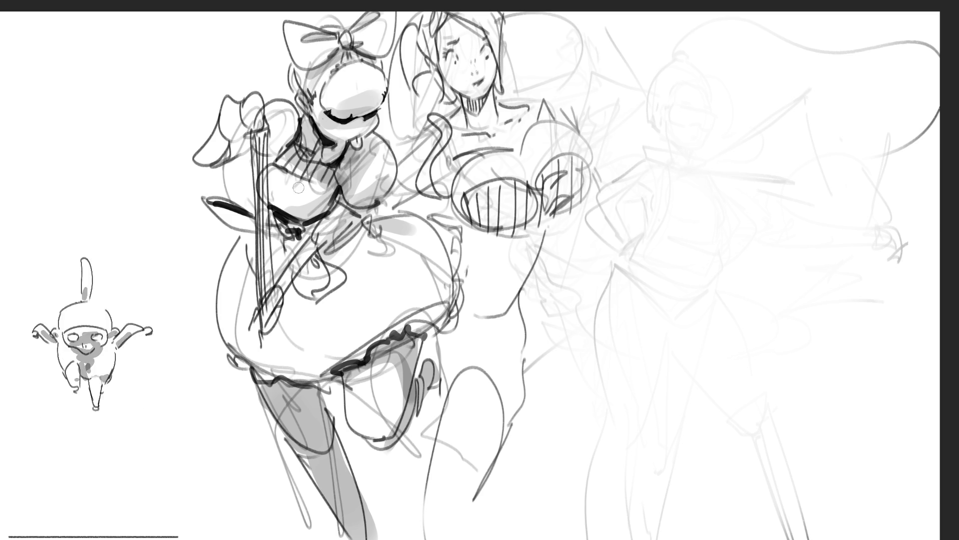
# - Add smaller grey shading behind and atop the bow, beside the waist and across the skirt
pyautogui.moveTo(242, 125); pyautogui.dragTo(210, 155)
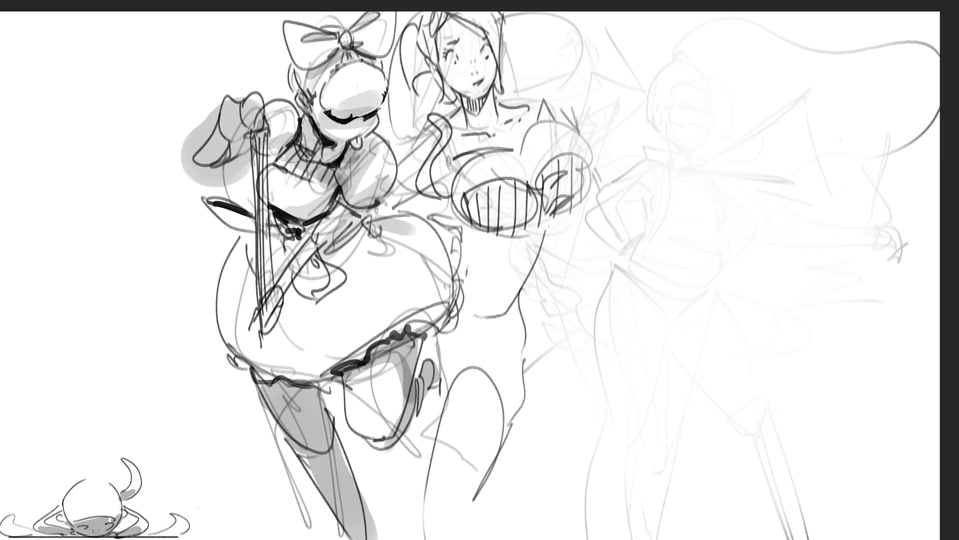
pyautogui.hotkey('ctrl', 'z')
pyautogui.moveTo(248, 127); pyautogui.dragTo(240, 144)
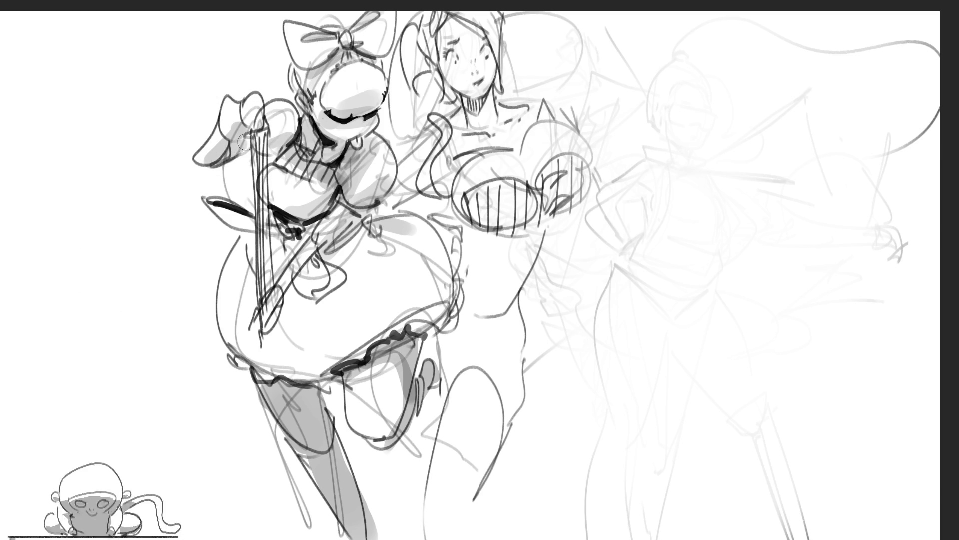
pyautogui.moveTo(215, 222); pyautogui.dragTo(257, 225)
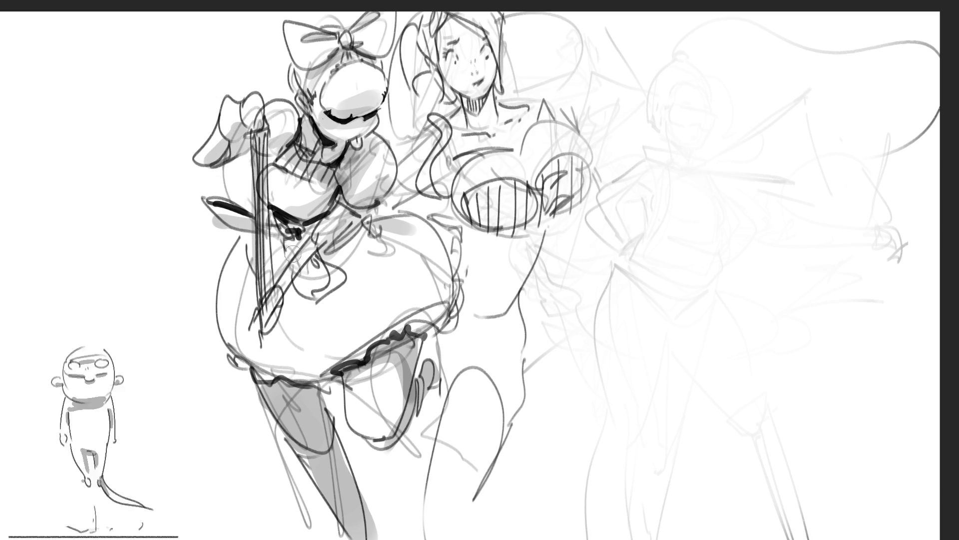
pyautogui.click(310, 325)
pyautogui.moveTo(293, 290); pyautogui.dragTo(297, 318)
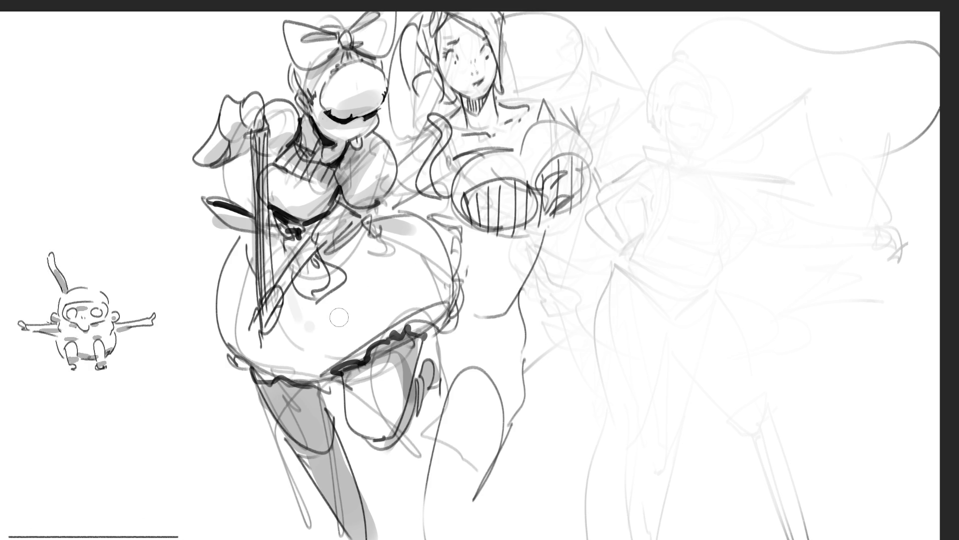
pyautogui.moveTo(292, 345); pyautogui.dragTo(355, 262)
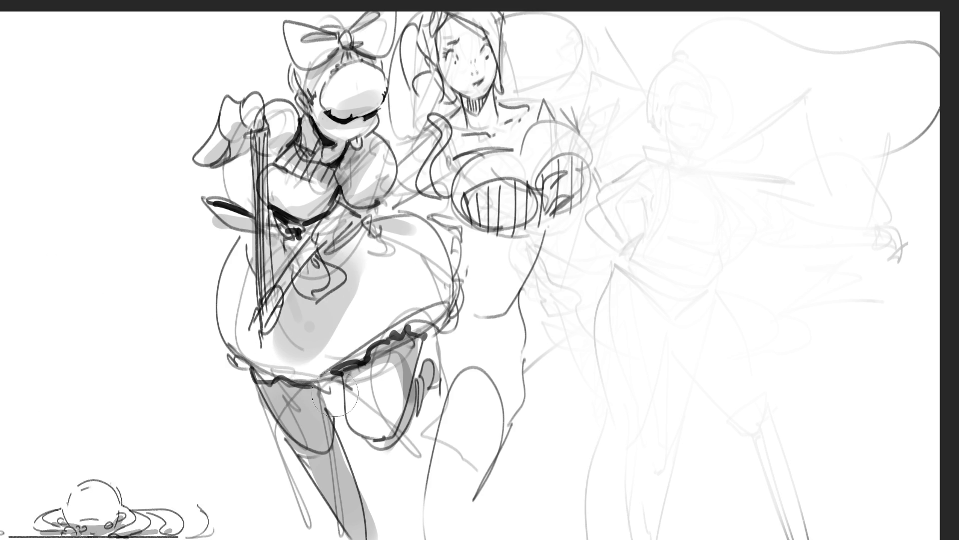
pyautogui.moveTo(392, 222)
pyautogui.mouseDown()
pyautogui.moveTo(437, 282)
pyautogui.moveTo(440, 320)
pyautogui.mouseUp()
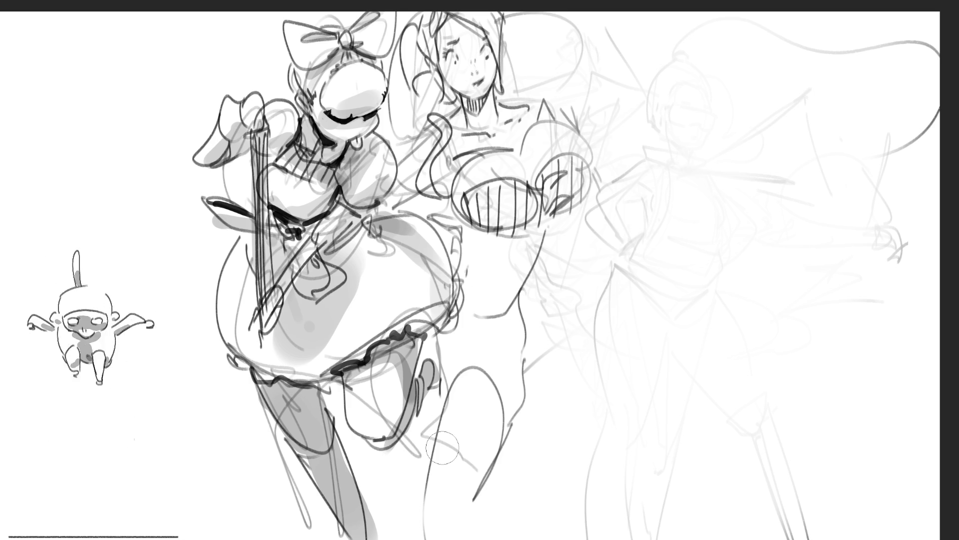
pyautogui.moveTo(326, 20)
pyautogui.mouseDown()
pyautogui.moveTo(307, 11)
pyautogui.moveTo(343, 15)
pyautogui.mouseUp()
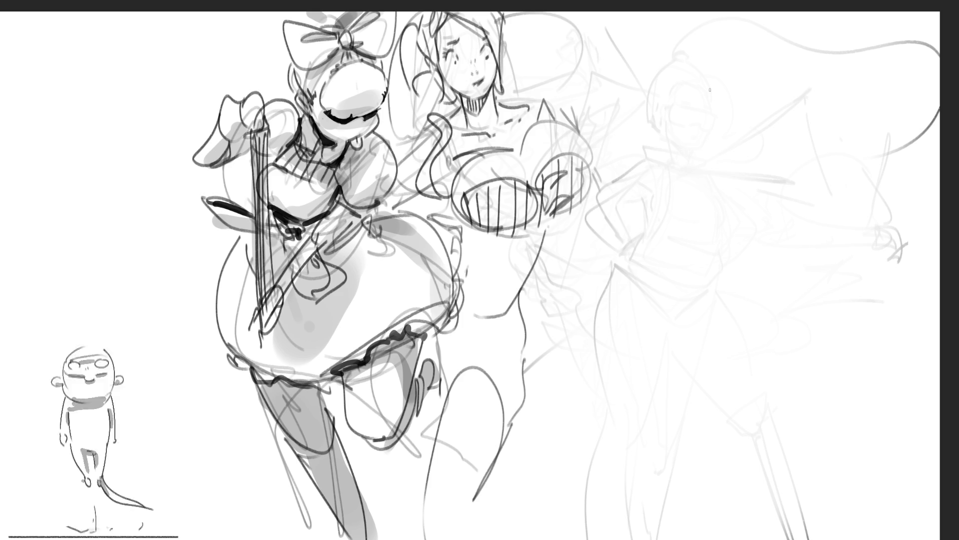
pyautogui.moveTo(642, 105)
pyautogui.mouseDown()
pyautogui.moveTo(657, 146)
pyautogui.moveTo(658, 91)
pyautogui.mouseUp()
# - Redraw the right figure's head outline with eyes and a mouth
pyautogui.moveTo(691, 61); pyautogui.dragTo(715, 146)
pyautogui.moveTo(655, 86)
pyautogui.mouseDown()
pyautogui.moveTo(663, 185)
pyautogui.moveTo(702, 167)
pyautogui.mouseUp()
pyautogui.moveTo(723, 127); pyautogui.dragTo(720, 169)
pyautogui.moveTo(667, 125)
pyautogui.mouseDown()
pyautogui.moveTo(669, 134)
pyautogui.moveTo(696, 127)
pyautogui.moveTo(691, 162)
pyautogui.mouseUp()
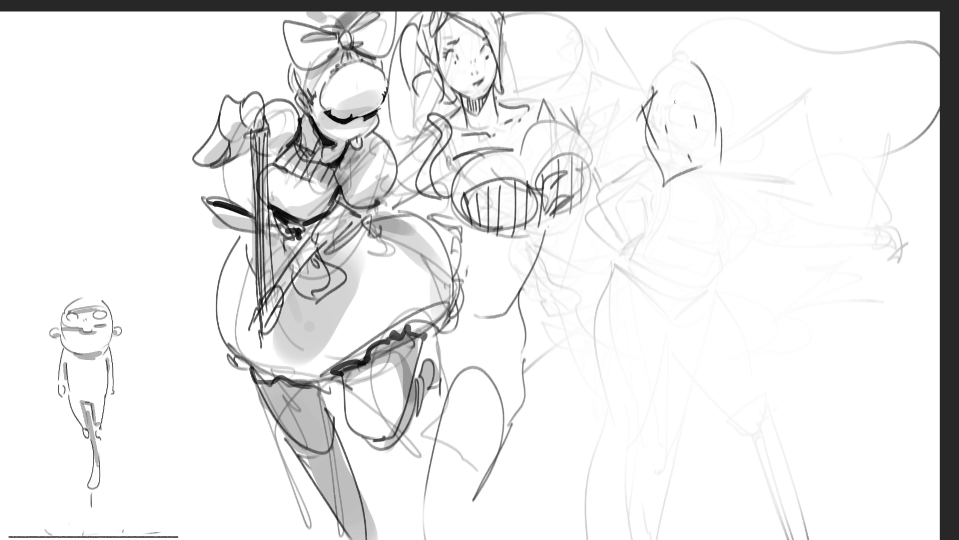
# - Draw an oval face with eyes, a frown, ears and hair to its right
pyautogui.moveTo(758, 132)
pyautogui.mouseDown()
pyautogui.moveTo(792, 114)
pyautogui.moveTo(820, 210)
pyautogui.mouseUp()
pyautogui.moveTo(747, 168)
pyautogui.mouseDown()
pyautogui.moveTo(809, 205)
pyautogui.moveTo(823, 195)
pyautogui.mouseUp()
pyautogui.moveTo(766, 147); pyautogui.dragTo(822, 141)
pyautogui.moveTo(818, 152); pyautogui.dragTo(827, 155)
pyautogui.moveTo(768, 140)
pyautogui.mouseDown()
pyautogui.moveTo(765, 154)
pyautogui.moveTo(793, 163)
pyautogui.moveTo(796, 178)
pyautogui.moveTo(829, 169)
pyautogui.mouseUp()
pyautogui.moveTo(750, 164)
pyautogui.mouseDown()
pyautogui.moveTo(747, 173)
pyautogui.moveTo(772, 118)
pyautogui.mouseUp()
pyautogui.moveTo(772, 119)
pyautogui.mouseDown()
pyautogui.moveTo(794, 105)
pyautogui.moveTo(834, 150)
pyautogui.mouseUp()
# - Sketch two more round faces below, with oval eyes, a mouth and brows
pyautogui.moveTo(675, 230)
pyautogui.mouseDown()
pyautogui.moveTo(671, 209)
pyautogui.moveTo(734, 210)
pyautogui.mouseUp()
pyautogui.moveTo(682, 195); pyautogui.dragTo(702, 272)
pyautogui.moveTo(719, 196); pyautogui.dragTo(727, 260)
pyautogui.moveTo(683, 228)
pyautogui.mouseDown()
pyautogui.moveTo(675, 239)
pyautogui.moveTo(716, 225)
pyautogui.moveTo(707, 252)
pyautogui.mouseUp()
pyautogui.moveTo(792, 233); pyautogui.dragTo(742, 285)
pyautogui.moveTo(794, 269)
pyautogui.mouseDown()
pyautogui.moveTo(767, 267)
pyautogui.moveTo(818, 278)
pyautogui.moveTo(780, 256)
pyautogui.mouseUp()
pyautogui.moveTo(775, 252)
pyautogui.mouseDown()
pyautogui.moveTo(803, 241)
pyautogui.moveTo(814, 257)
pyautogui.mouseUp()
pyautogui.moveTo(798, 299); pyautogui.dragTo(797, 306)
# - Add a body under the lower-left face and a V-chinned lowest face, then fade both face columns
pyautogui.moveTo(667, 301); pyautogui.dragTo(657, 311)
pyautogui.moveTo(689, 276); pyautogui.dragTo(652, 334)
pyautogui.moveTo(694, 274); pyautogui.dragTo(712, 356)
pyautogui.moveTo(654, 338); pyautogui.dragTo(686, 393)
pyautogui.moveTo(676, 325)
pyautogui.mouseDown()
pyautogui.moveTo(666, 321)
pyautogui.moveTo(709, 295)
pyautogui.moveTo(729, 320)
pyautogui.moveTo(725, 359)
pyautogui.moveTo(752, 400)
pyautogui.mouseUp()
pyautogui.moveTo(749, 340)
pyautogui.mouseDown()
pyautogui.moveTo(832, 387)
pyautogui.moveTo(787, 437)
pyautogui.moveTo(777, 430)
pyautogui.mouseUp()
pyautogui.moveTo(766, 385)
pyautogui.mouseDown()
pyautogui.moveTo(772, 397)
pyautogui.moveTo(777, 389)
pyautogui.mouseUp()
pyautogui.moveTo(820, 390); pyautogui.dragTo(797, 436)
pyautogui.moveTo(752, 407)
pyautogui.mouseDown()
pyautogui.moveTo(823, 415)
pyautogui.moveTo(799, 443)
pyautogui.mouseUp()
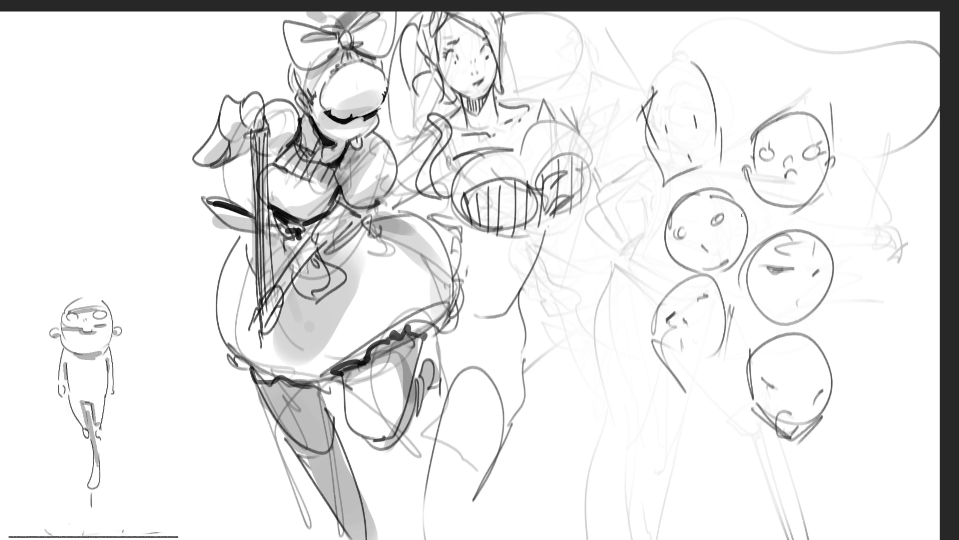
pyautogui.moveTo(724, 100); pyautogui.dragTo(715, 400)
pyautogui.moveTo(777, 95)
pyautogui.mouseDown()
pyautogui.moveTo(779, 76)
pyautogui.moveTo(646, 95)
pyautogui.moveTo(823, 92)
pyautogui.moveTo(751, 225)
pyautogui.mouseUp()
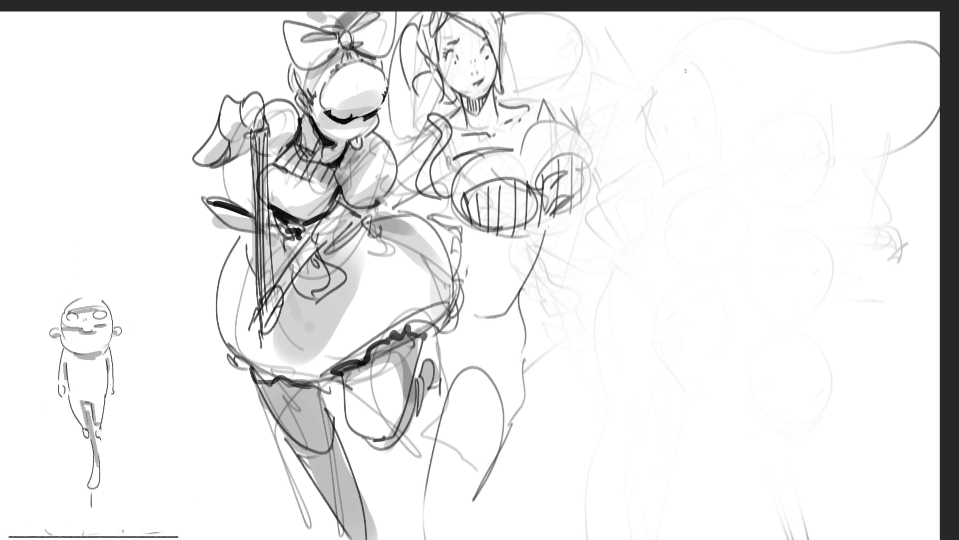
# - Rough in a head arc with face marks, a small hand, a bent arm and a long right-side line
pyautogui.moveTo(682, 72)
pyautogui.mouseDown()
pyautogui.moveTo(681, 102)
pyautogui.moveTo(695, 122)
pyautogui.moveTo(687, 52)
pyautogui.moveTo(706, 50)
pyautogui.moveTo(745, 88)
pyautogui.moveTo(739, 125)
pyautogui.moveTo(689, 139)
pyautogui.moveTo(722, 144)
pyautogui.mouseUp()
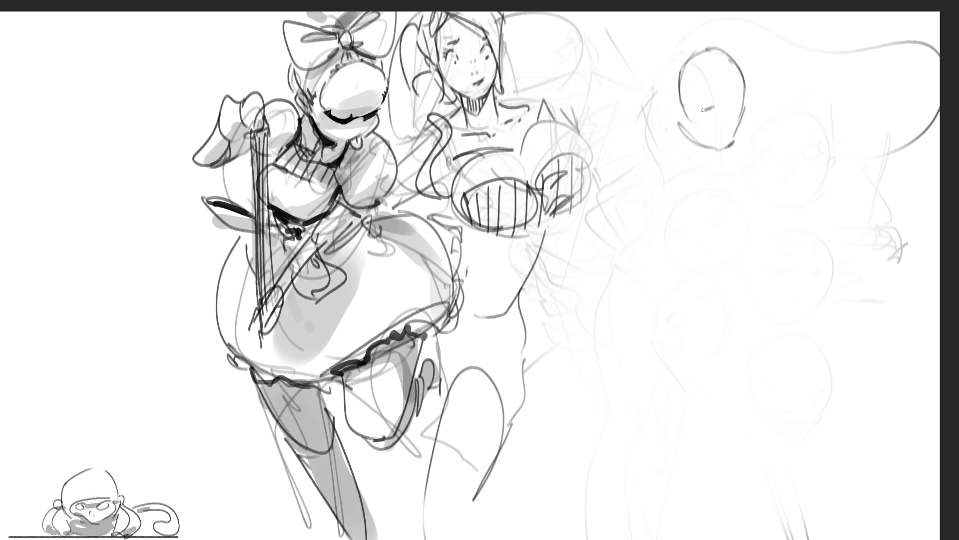
pyautogui.moveTo(700, 114); pyautogui.dragTo(721, 92)
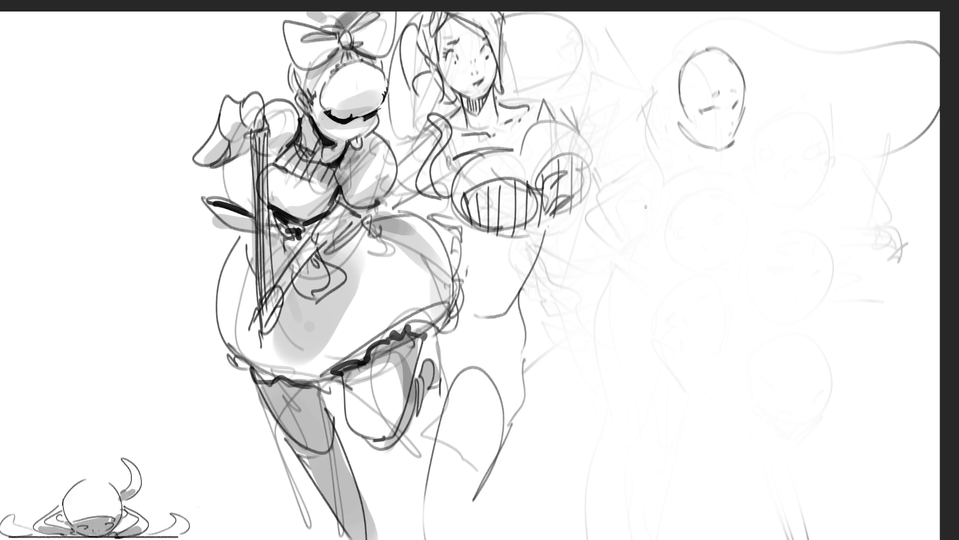
pyautogui.moveTo(735, 59); pyautogui.dragTo(683, 144)
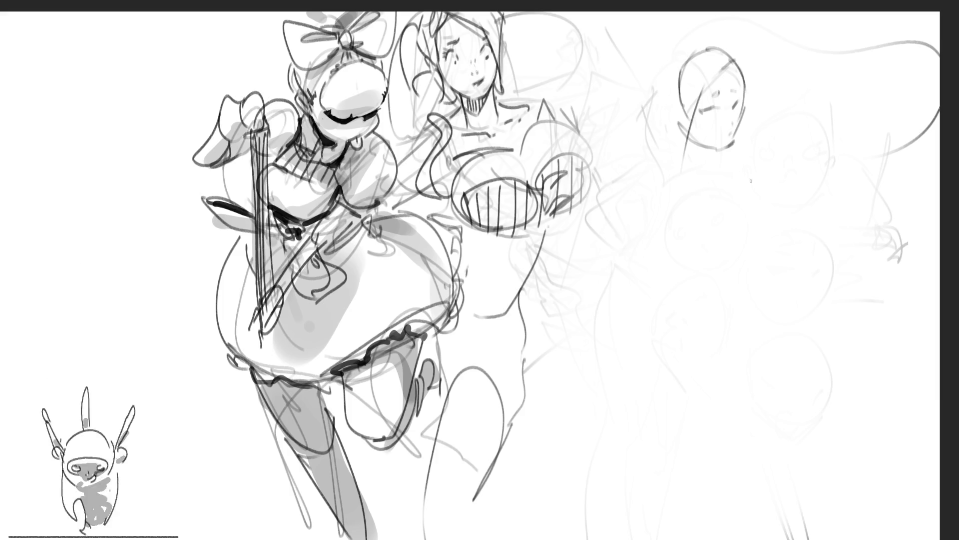
pyautogui.moveTo(782, 126)
pyautogui.mouseDown()
pyautogui.moveTo(782, 144)
pyautogui.moveTo(801, 116)
pyautogui.moveTo(801, 149)
pyautogui.moveTo(775, 152)
pyautogui.moveTo(761, 180)
pyautogui.moveTo(747, 167)
pyautogui.moveTo(707, 229)
pyautogui.moveTo(765, 173)
pyautogui.mouseUp()
pyautogui.moveTo(703, 185)
pyautogui.mouseDown()
pyautogui.moveTo(633, 150)
pyautogui.moveTo(705, 230)
pyautogui.moveTo(613, 132)
pyautogui.moveTo(644, 120)
pyautogui.moveTo(672, 245)
pyautogui.moveTo(654, 314)
pyautogui.moveTo(801, 205)
pyautogui.moveTo(757, 259)
pyautogui.moveTo(754, 223)
pyautogui.moveTo(699, 288)
pyautogui.moveTo(644, 313)
pyautogui.moveTo(757, 270)
pyautogui.moveTo(808, 372)
pyautogui.moveTo(650, 350)
pyautogui.moveTo(692, 420)
pyautogui.moveTo(829, 352)
pyautogui.moveTo(725, 499)
pyautogui.moveTo(740, 511)
pyautogui.mouseUp()
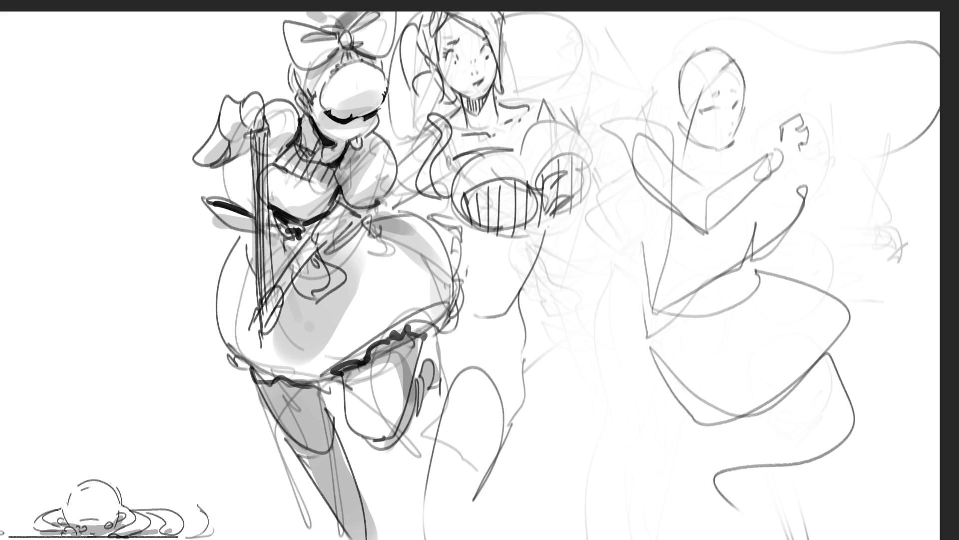
pyautogui.moveTo(761, 34); pyautogui.dragTo(767, 50)
pyautogui.moveTo(776, 79); pyautogui.dragTo(849, 310)
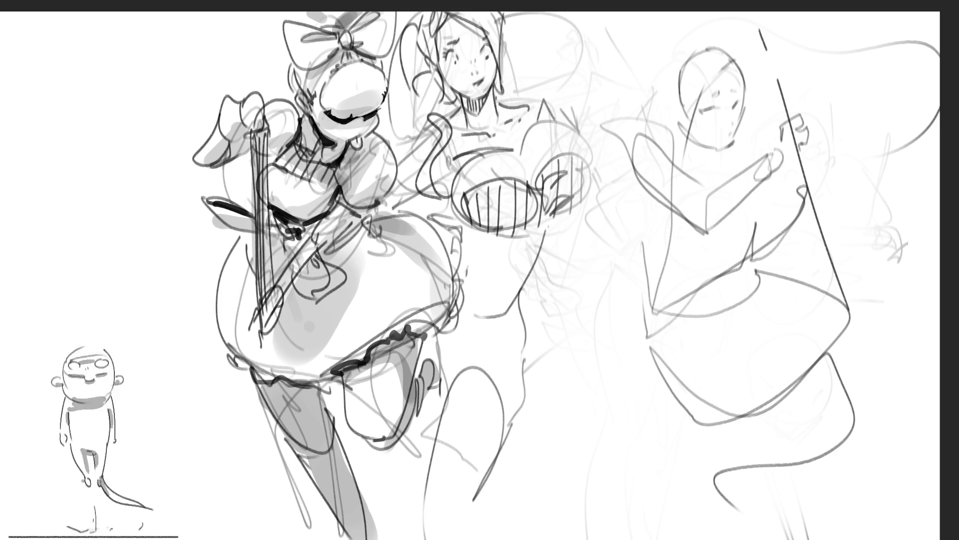
# - Lighten the right figure's head, torso and lower strokes with a large soft eraser
pyautogui.press('e')
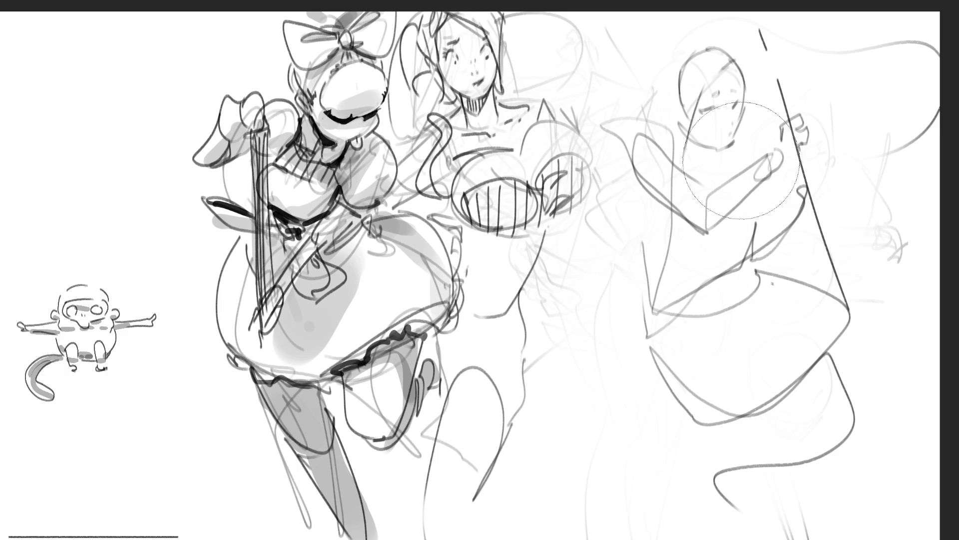
pyautogui.moveTo(689, 80)
pyautogui.mouseDown()
pyautogui.moveTo(780, 239)
pyautogui.moveTo(809, 500)
pyautogui.mouseUp()
pyautogui.moveTo(687, 323)
pyautogui.mouseDown()
pyautogui.moveTo(675, 214)
pyautogui.moveTo(859, 470)
pyautogui.mouseUp()
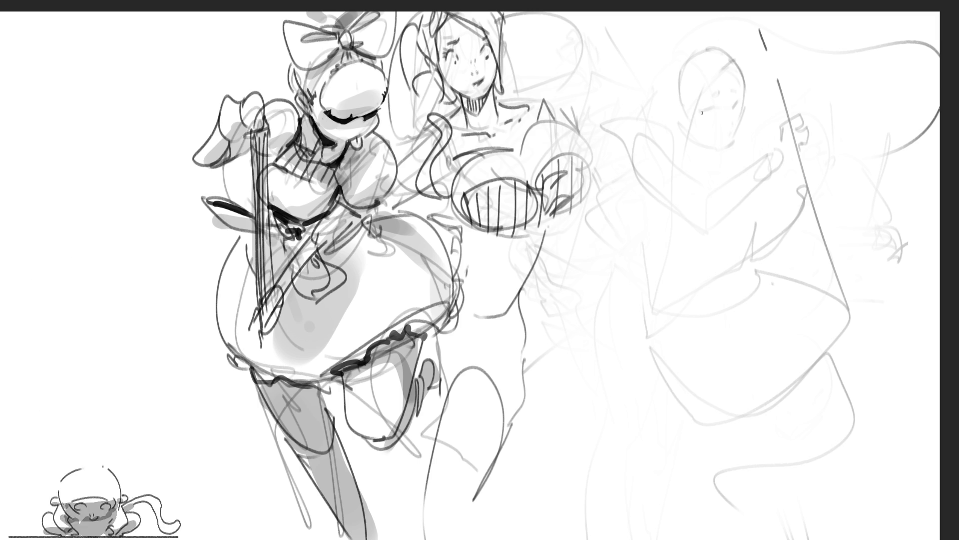
# - Draw closed eyes, a redone cheek line and a stroke over the head on the face
pyautogui.moveTo(715, 106)
pyautogui.mouseDown()
pyautogui.moveTo(695, 114)
pyautogui.moveTo(735, 108)
pyautogui.moveTo(750, 92)
pyautogui.mouseUp()
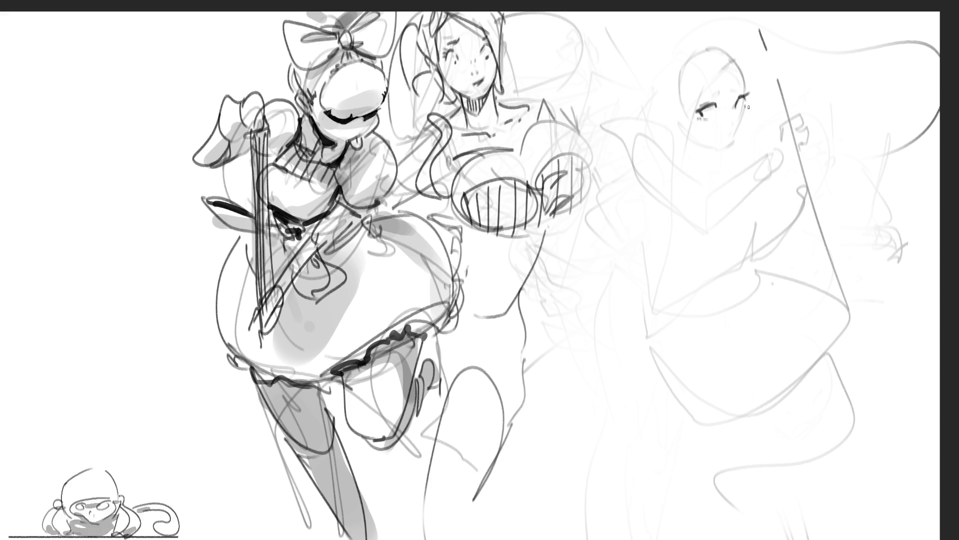
pyautogui.moveTo(752, 106); pyautogui.dragTo(741, 143)
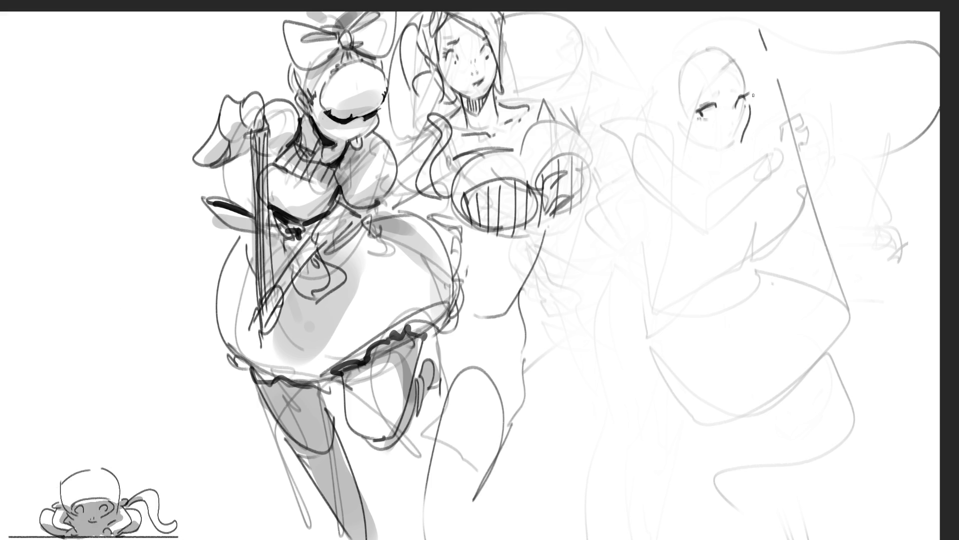
pyautogui.hotkey('ctrl', 'z')
pyautogui.moveTo(752, 102)
pyautogui.mouseDown()
pyautogui.moveTo(740, 148)
pyautogui.moveTo(691, 149)
pyautogui.mouseUp()
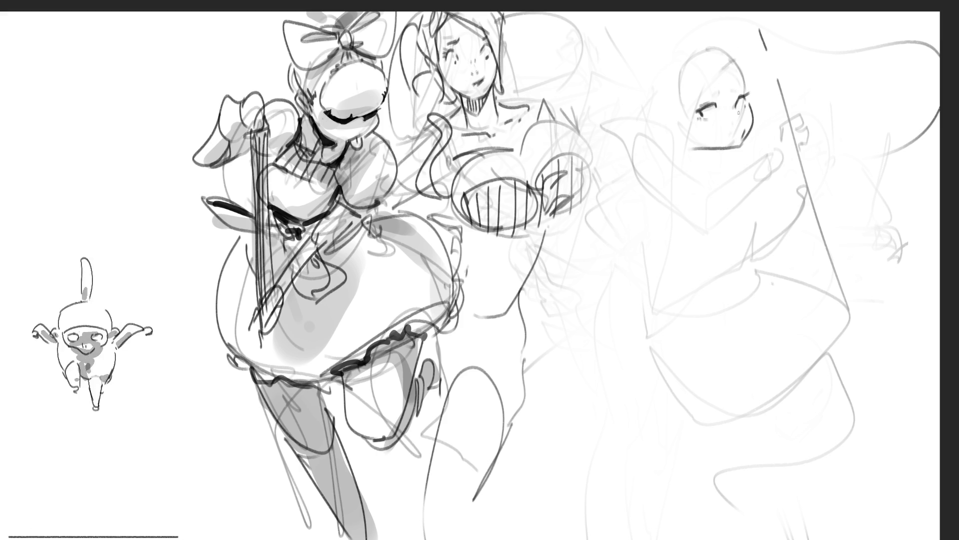
pyautogui.moveTo(707, 85)
pyautogui.mouseDown()
pyautogui.moveTo(719, 93)
pyautogui.moveTo(740, 82)
pyautogui.mouseUp()
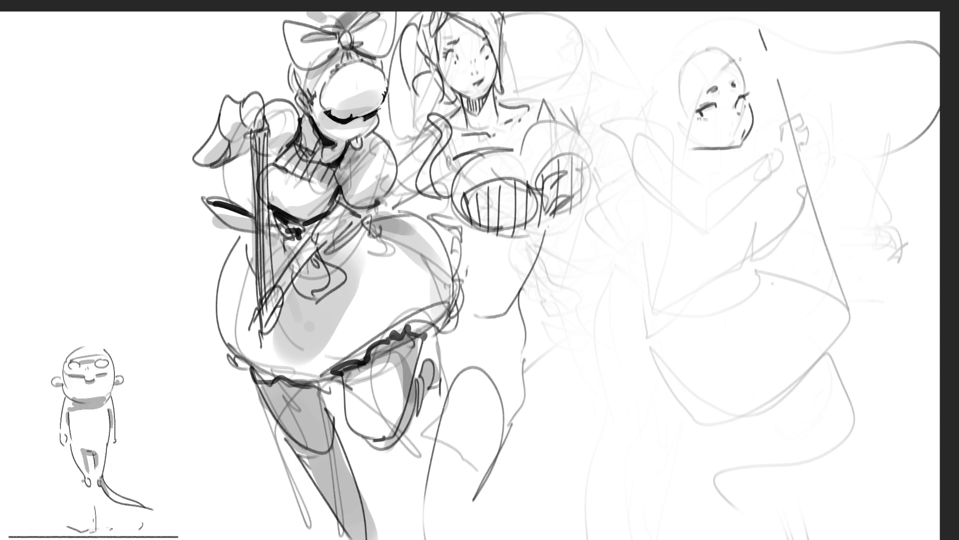
pyautogui.moveTo(733, 54); pyautogui.dragTo(670, 131)
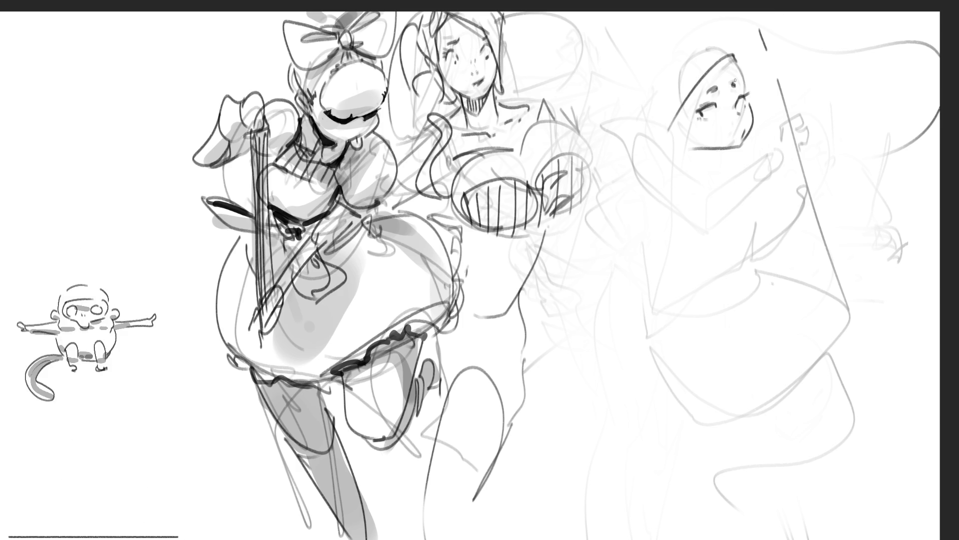
# - Redraw the curve around the right figure's face until it fits, then add the hood's top arc and right side
pyautogui.hotkey('ctrl', 'z')
pyautogui.moveTo(735, 55); pyautogui.dragTo(676, 215)
pyautogui.hotkey('ctrl', 'z')
pyautogui.moveTo(732, 50); pyautogui.dragTo(704, 163)
pyautogui.hotkey('ctrl', 'z')
pyautogui.moveTo(733, 47); pyautogui.dragTo(692, 172)
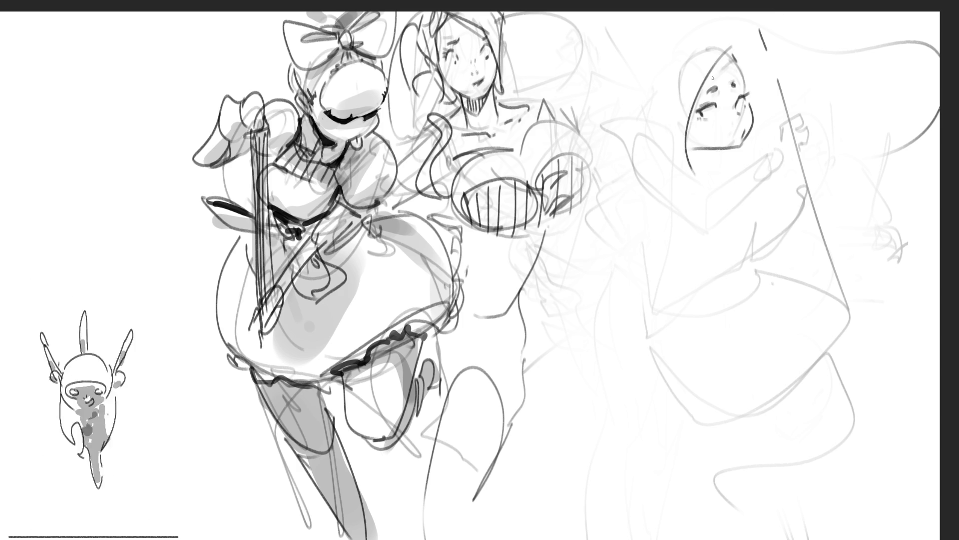
pyautogui.moveTo(678, 40); pyautogui.dragTo(691, 176)
pyautogui.moveTo(695, 21); pyautogui.dragTo(734, 55)
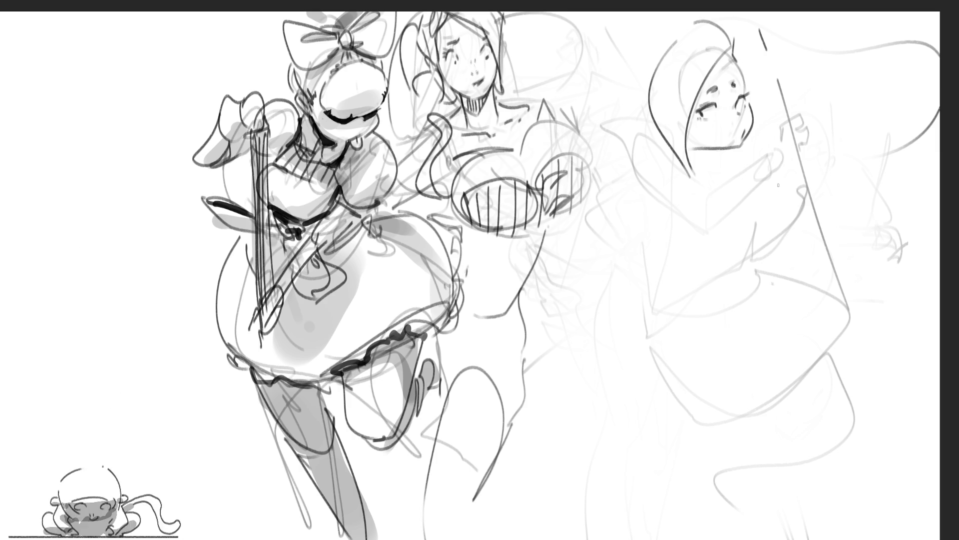
pyautogui.moveTo(733, 48); pyautogui.dragTo(749, 76)
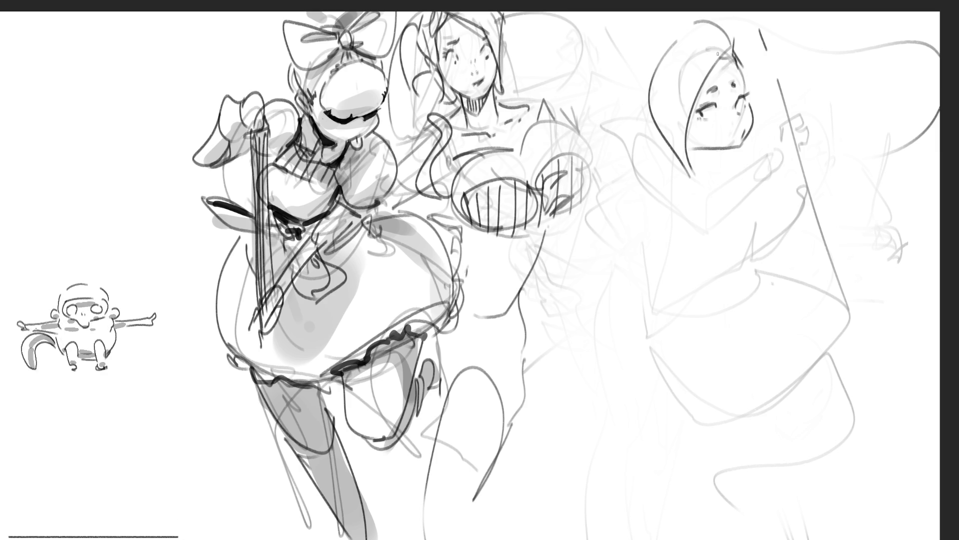
# - Add a pointed collar spike left of the head and a short line beside the face
pyautogui.moveTo(639, 84)
pyautogui.mouseDown()
pyautogui.moveTo(664, 37)
pyautogui.moveTo(654, 31)
pyautogui.mouseUp()
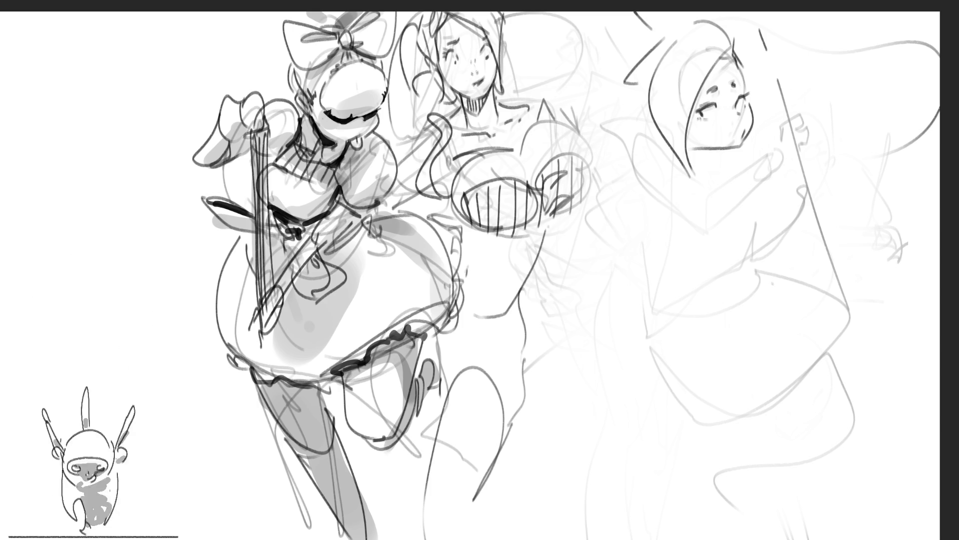
pyautogui.moveTo(642, 106)
pyautogui.mouseDown()
pyautogui.moveTo(599, 128)
pyautogui.moveTo(637, 160)
pyautogui.moveTo(720, 170)
pyautogui.mouseUp()
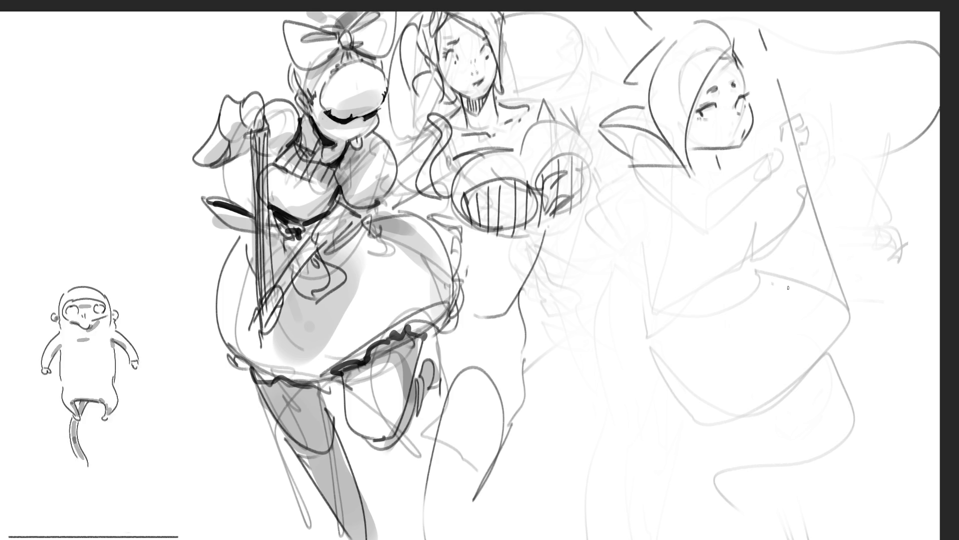
pyautogui.moveTo(744, 134); pyautogui.dragTo(824, 100)
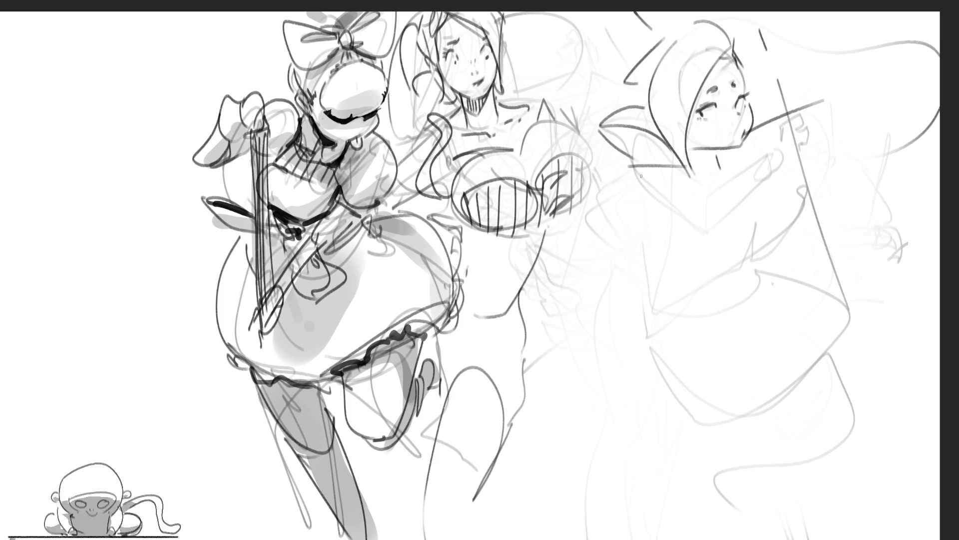
# - Draw the robe's edges, diagonal folds and a long V-shaped line below the collar, extending the shoulder right
pyautogui.moveTo(637, 168); pyautogui.dragTo(644, 265)
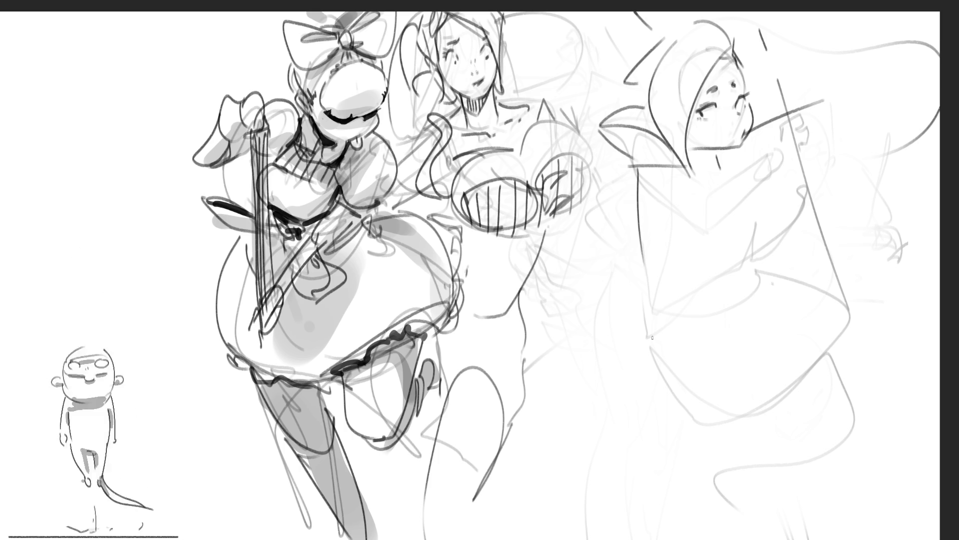
pyautogui.moveTo(636, 397); pyautogui.dragTo(691, 332)
pyautogui.moveTo(715, 308); pyautogui.dragTo(758, 276)
pyautogui.moveTo(650, 288)
pyautogui.mouseDown()
pyautogui.moveTo(618, 378)
pyautogui.moveTo(653, 287)
pyautogui.moveTo(672, 288)
pyautogui.mouseUp()
pyautogui.moveTo(690, 169)
pyautogui.mouseDown()
pyautogui.moveTo(719, 240)
pyautogui.moveTo(760, 272)
pyautogui.moveTo(619, 429)
pyautogui.mouseUp()
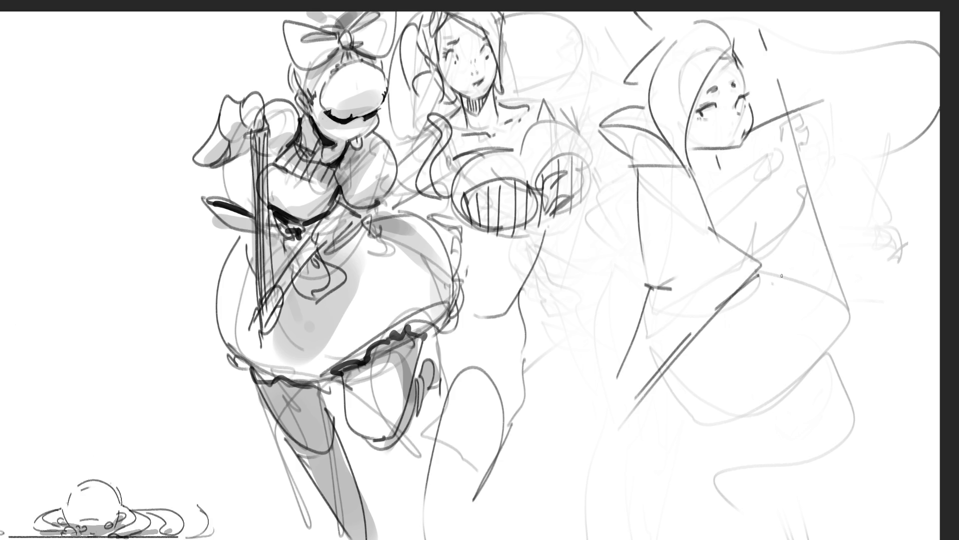
pyautogui.moveTo(763, 263)
pyautogui.mouseDown()
pyautogui.moveTo(808, 260)
pyautogui.moveTo(729, 295)
pyautogui.moveTo(808, 260)
pyautogui.moveTo(825, 232)
pyautogui.moveTo(826, 255)
pyautogui.moveTo(852, 240)
pyautogui.mouseUp()
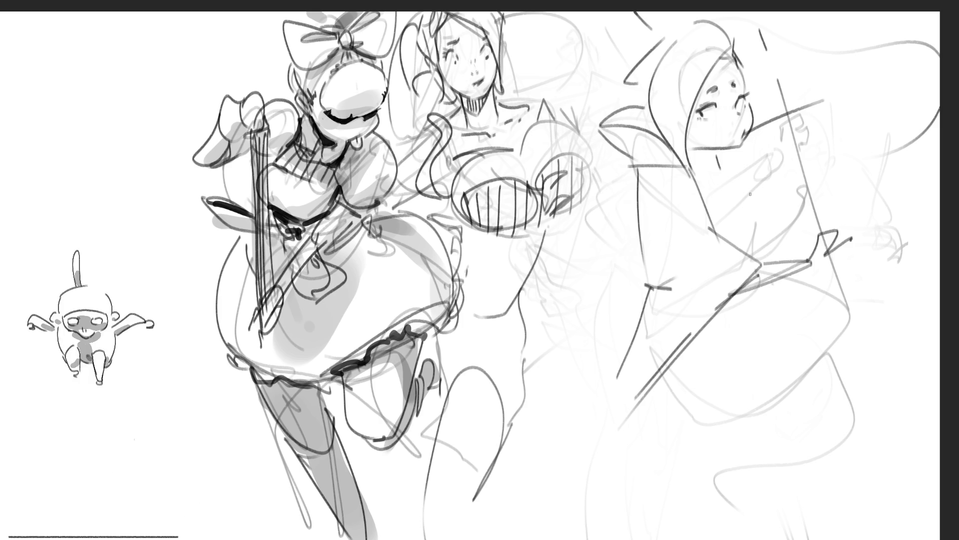
# - Add rough strokes at the chin, shoulder and along the figure's right side
pyautogui.moveTo(708, 149)
pyautogui.mouseDown()
pyautogui.moveTo(705, 168)
pyautogui.moveTo(725, 151)
pyautogui.moveTo(709, 163)
pyautogui.moveTo(773, 152)
pyautogui.mouseUp()
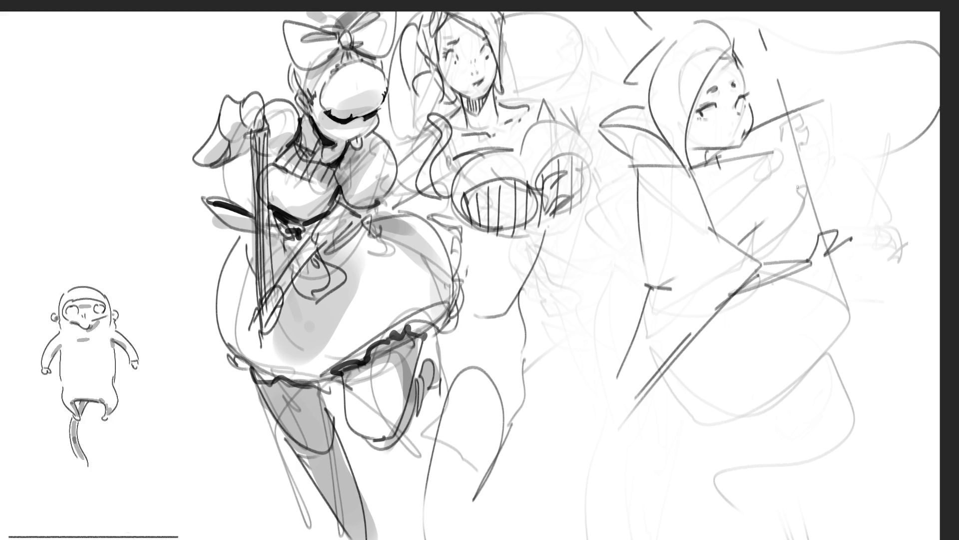
pyautogui.moveTo(774, 157)
pyautogui.mouseDown()
pyautogui.moveTo(785, 162)
pyautogui.moveTo(792, 220)
pyautogui.mouseUp()
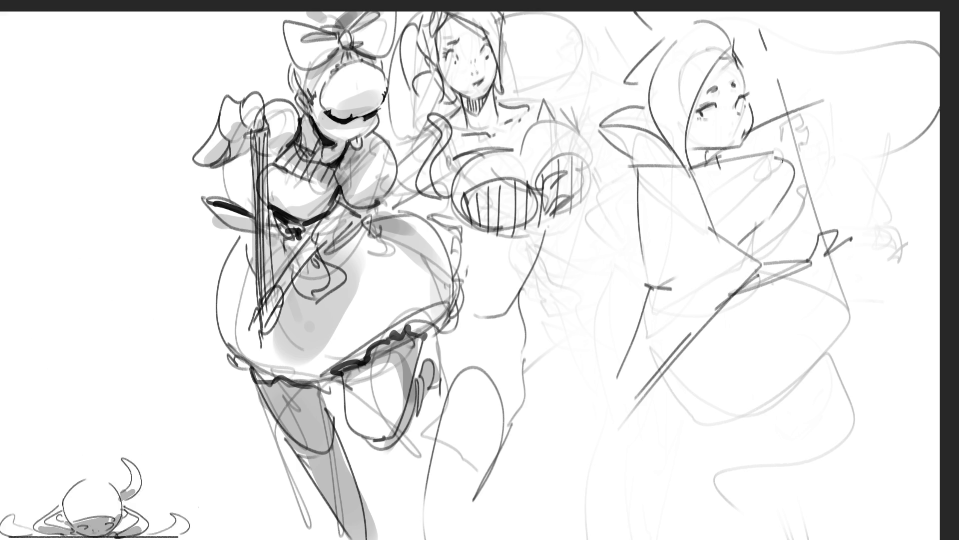
pyautogui.moveTo(758, 89)
pyautogui.mouseDown()
pyautogui.moveTo(755, 136)
pyautogui.moveTo(814, 49)
pyautogui.moveTo(838, 154)
pyautogui.moveTo(782, 227)
pyautogui.mouseUp()
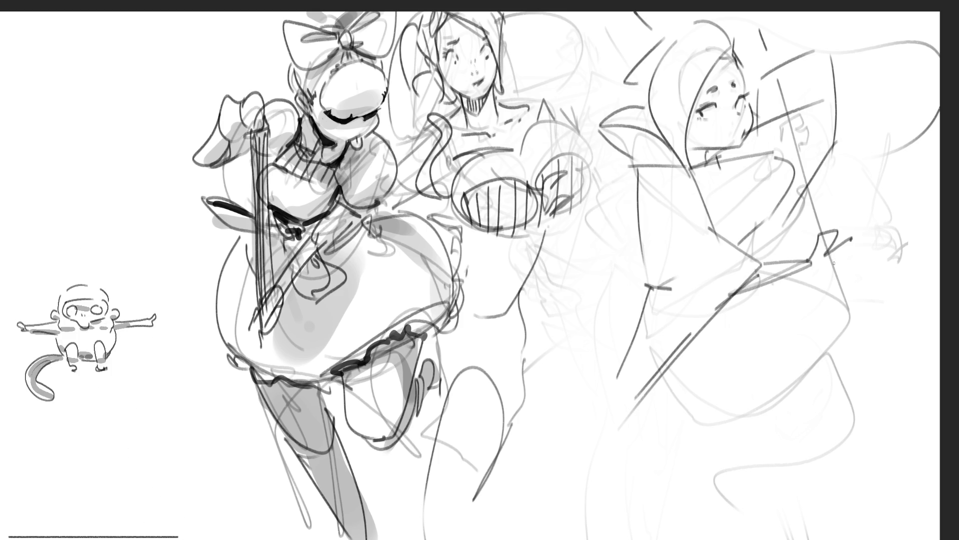
pyautogui.moveTo(789, 210); pyautogui.dragTo(852, 192)
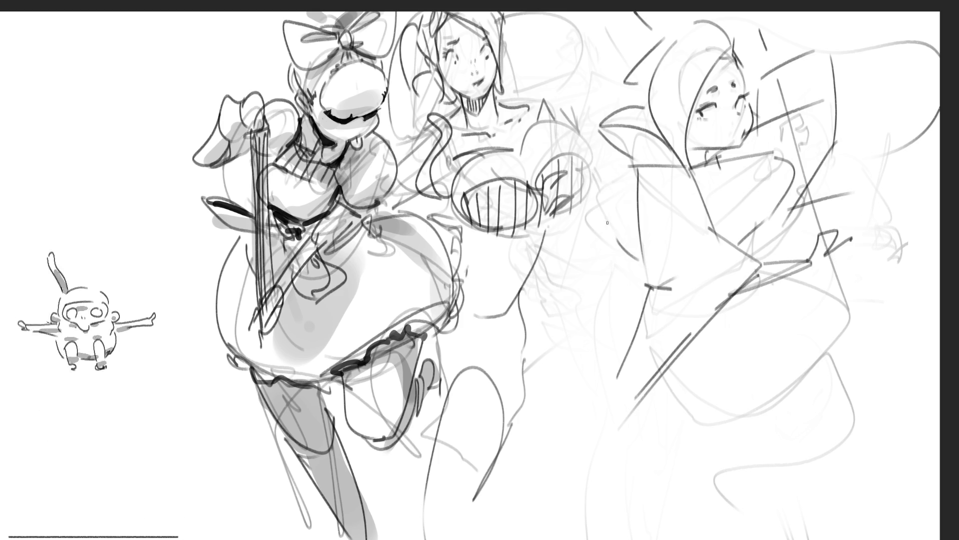
# - Draw long lines across the lower robe, then scribble dark marks over the hooded face
pyautogui.moveTo(611, 442)
pyautogui.mouseDown()
pyautogui.moveTo(777, 302)
pyautogui.moveTo(859, 325)
pyautogui.moveTo(728, 405)
pyautogui.moveTo(846, 337)
pyautogui.moveTo(844, 441)
pyautogui.mouseUp()
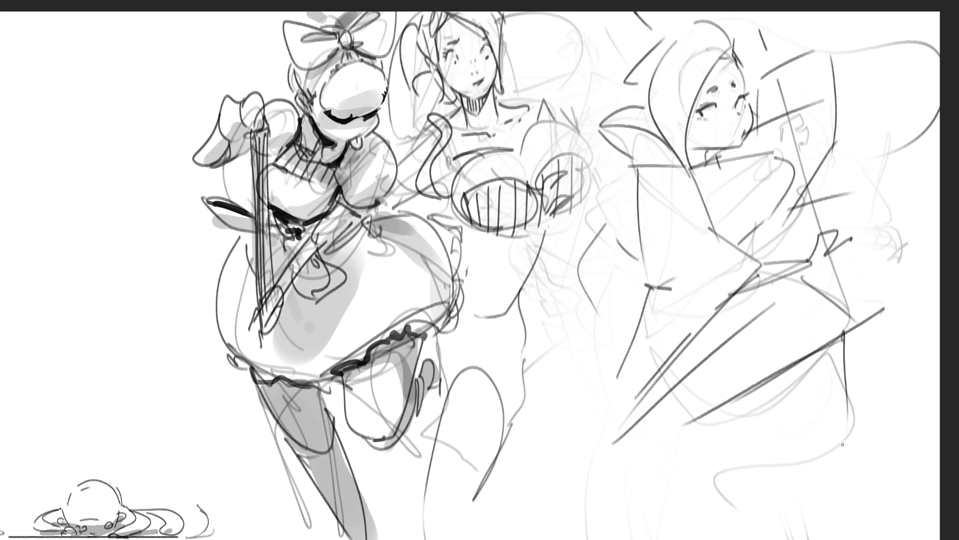
pyautogui.moveTo(820, 353)
pyautogui.mouseDown()
pyautogui.moveTo(799, 438)
pyautogui.moveTo(760, 526)
pyautogui.mouseUp()
pyautogui.moveTo(694, 397)
pyautogui.mouseDown()
pyautogui.moveTo(722, 525)
pyautogui.moveTo(792, 489)
pyautogui.mouseUp()
pyautogui.moveTo(824, 361); pyautogui.dragTo(845, 438)
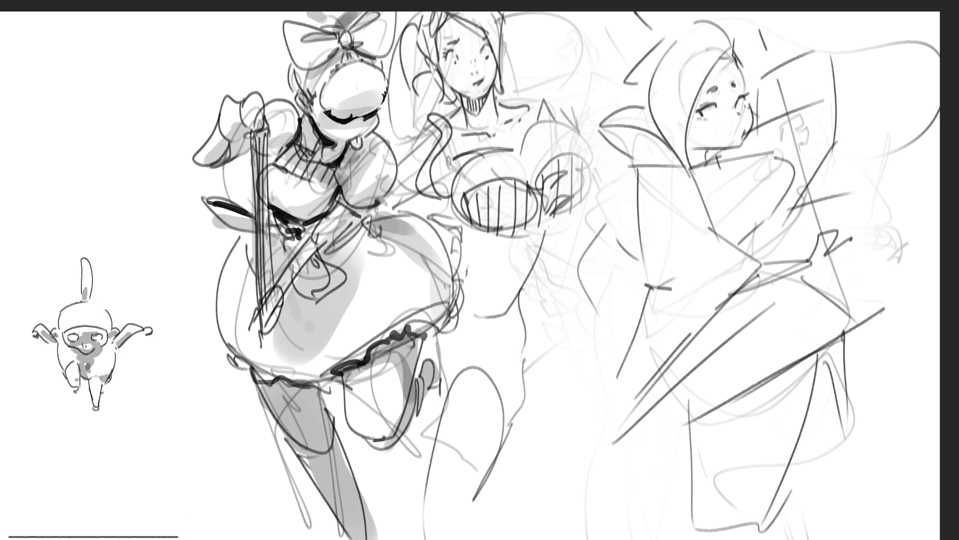
pyautogui.moveTo(752, 106); pyautogui.dragTo(703, 129)
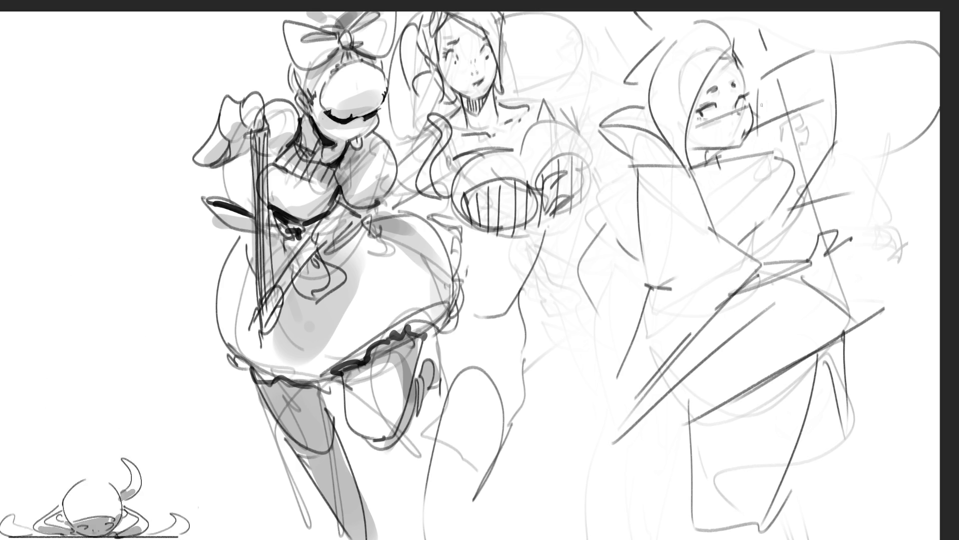
pyautogui.moveTo(758, 104); pyautogui.dragTo(714, 126)
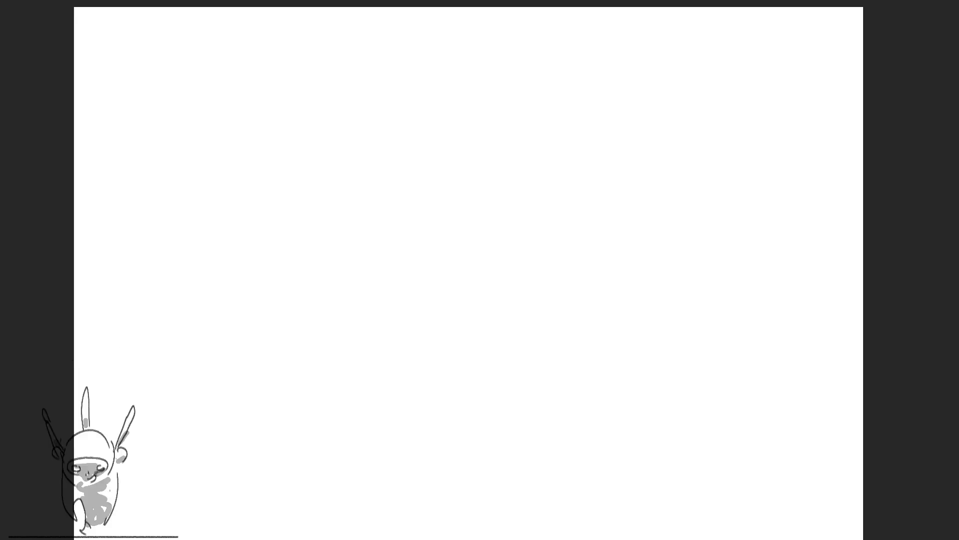
# - Extend the blank canvas toward the lower right with the Crop tool
pyautogui.press('c')
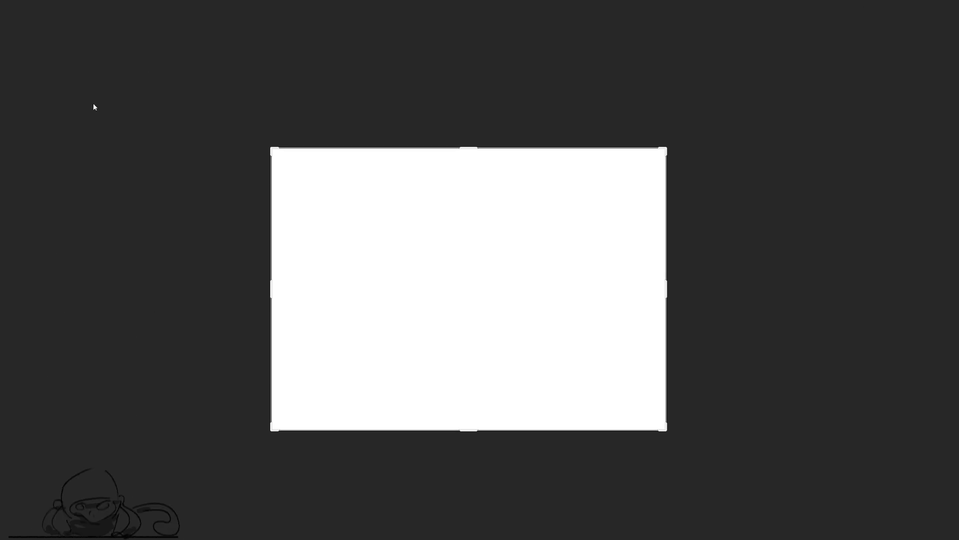
pyautogui.moveTo(669, 429); pyautogui.dragTo(856, 498)
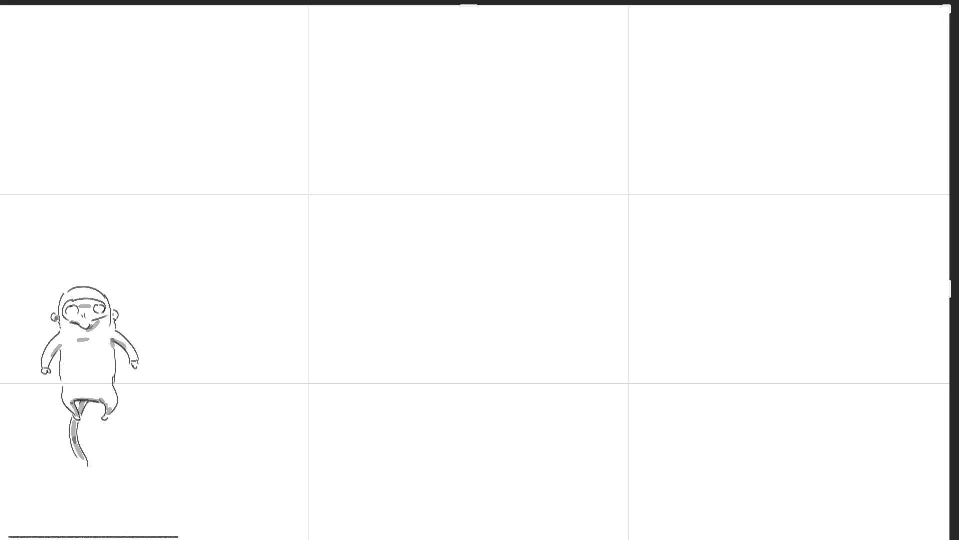
pyautogui.press('Return')
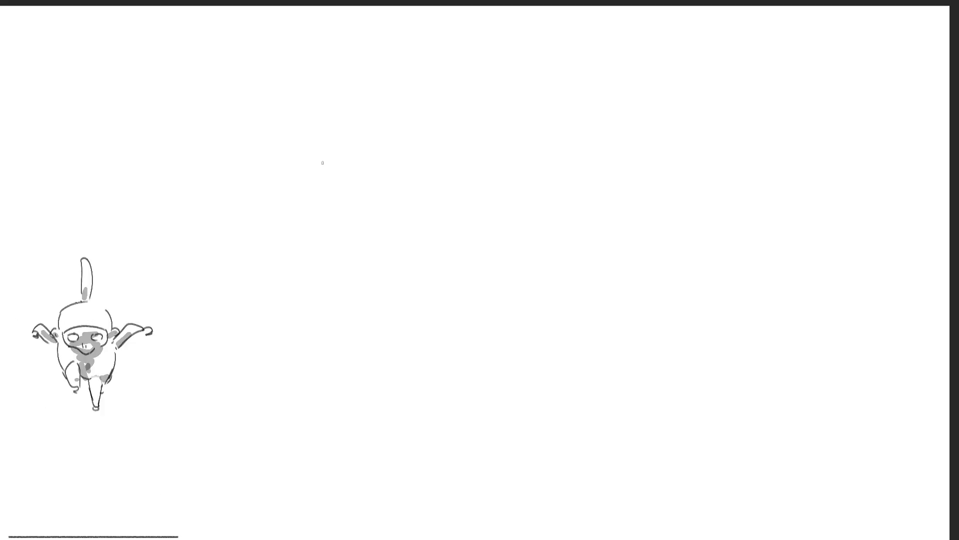
# - Rough in an oval head, a second oval below it and a long tapering cone body
pyautogui.moveTo(434, 96)
pyautogui.mouseDown()
pyautogui.moveTo(482, 96)
pyautogui.moveTo(449, 136)
pyautogui.mouseUp()
pyautogui.moveTo(454, 70)
pyautogui.mouseDown()
pyautogui.moveTo(482, 131)
pyautogui.moveTo(445, 151)
pyautogui.moveTo(449, 180)
pyautogui.mouseUp()
pyautogui.moveTo(478, 134)
pyautogui.mouseDown()
pyautogui.moveTo(464, 183)
pyautogui.moveTo(456, 163)
pyautogui.moveTo(477, 178)
pyautogui.moveTo(450, 191)
pyautogui.moveTo(457, 218)
pyautogui.moveTo(442, 197)
pyautogui.moveTo(461, 245)
pyautogui.moveTo(494, 235)
pyautogui.moveTo(441, 252)
pyautogui.moveTo(452, 256)
pyautogui.moveTo(444, 279)
pyautogui.moveTo(465, 394)
pyautogui.mouseUp()
pyautogui.moveTo(495, 247)
pyautogui.mouseDown()
pyautogui.moveTo(469, 410)
pyautogui.moveTo(492, 417)
pyautogui.mouseUp()
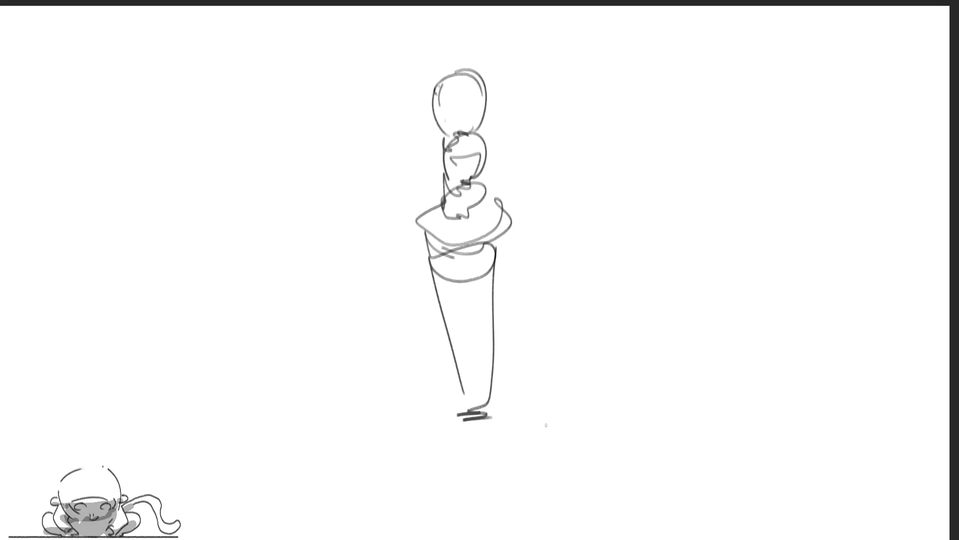
# - Draw two thin leg lines below the cone and a small box mark at the chest
pyautogui.moveTo(464, 411)
pyautogui.mouseDown()
pyautogui.moveTo(465, 430)
pyautogui.moveTo(478, 428)
pyautogui.moveTo(480, 522)
pyautogui.mouseUp()
pyautogui.moveTo(474, 435); pyautogui.dragTo(478, 531)
pyautogui.moveTo(475, 412)
pyautogui.mouseDown()
pyautogui.moveTo(490, 414)
pyautogui.moveTo(489, 510)
pyautogui.mouseUp()
pyautogui.moveTo(486, 433); pyautogui.dragTo(489, 524)
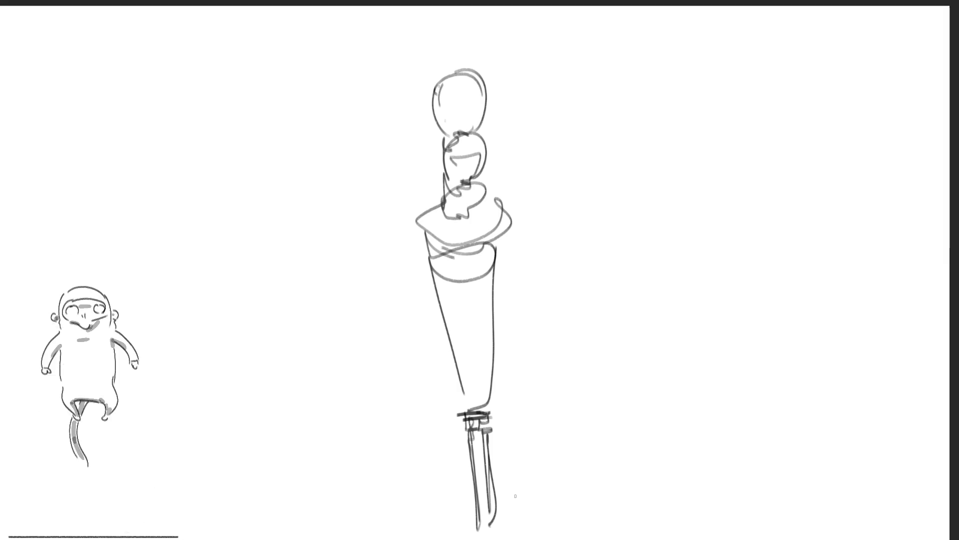
pyautogui.moveTo(457, 236)
pyautogui.mouseDown()
pyautogui.moveTo(478, 233)
pyautogui.moveTo(480, 243)
pyautogui.mouseUp()
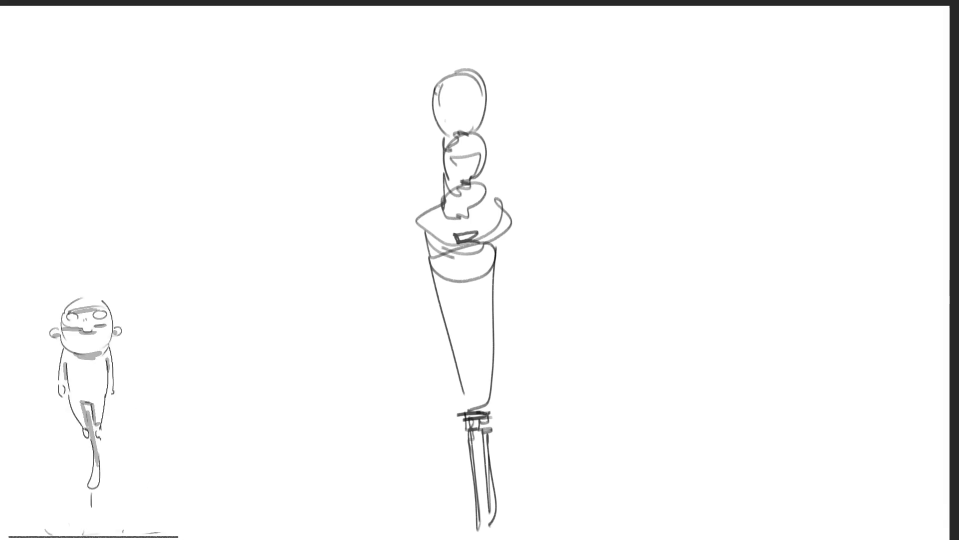
# - Darken the head and second oval outlines and draw the neck into the shoulders
pyautogui.moveTo(433, 100)
pyautogui.mouseDown()
pyautogui.moveTo(437, 81)
pyautogui.moveTo(485, 99)
pyautogui.moveTo(462, 136)
pyautogui.moveTo(444, 75)
pyautogui.moveTo(439, 106)
pyautogui.mouseUp()
pyautogui.moveTo(478, 77)
pyautogui.mouseDown()
pyautogui.moveTo(477, 126)
pyautogui.moveTo(448, 162)
pyautogui.mouseUp()
pyautogui.moveTo(475, 131)
pyautogui.mouseDown()
pyautogui.moveTo(484, 144)
pyautogui.moveTo(472, 176)
pyautogui.mouseUp()
pyautogui.moveTo(455, 160)
pyautogui.mouseDown()
pyautogui.moveTo(444, 186)
pyautogui.moveTo(474, 181)
pyautogui.mouseUp()
pyautogui.moveTo(467, 181)
pyautogui.mouseDown()
pyautogui.moveTo(449, 190)
pyautogui.moveTo(467, 191)
pyautogui.mouseUp()
pyautogui.moveTo(443, 175)
pyautogui.mouseDown()
pyautogui.moveTo(440, 182)
pyautogui.moveTo(481, 189)
pyautogui.moveTo(462, 244)
pyautogui.mouseUp()
# - Sketch the chest, a collar around the neck and belt strokes at the waist
pyautogui.moveTo(454, 247)
pyautogui.mouseDown()
pyautogui.moveTo(480, 250)
pyautogui.moveTo(487, 198)
pyautogui.moveTo(484, 246)
pyautogui.mouseUp()
pyautogui.moveTo(445, 200); pyautogui.dragTo(472, 198)
pyautogui.moveTo(486, 190); pyautogui.dragTo(472, 205)
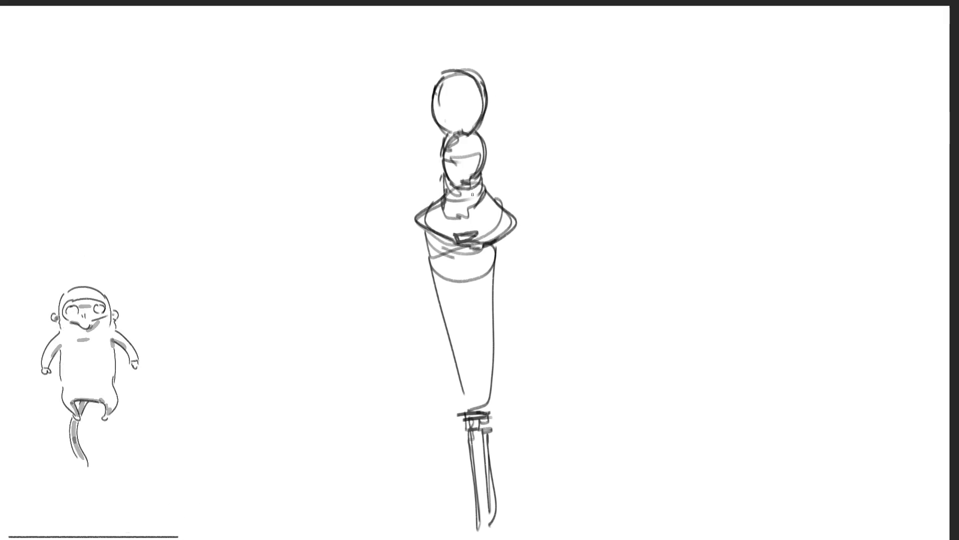
pyautogui.moveTo(425, 225); pyautogui.dragTo(452, 250)
pyautogui.moveTo(436, 256)
pyautogui.mouseDown()
pyautogui.moveTo(464, 247)
pyautogui.moveTo(436, 259)
pyautogui.mouseUp()
pyautogui.moveTo(428, 265)
pyautogui.mouseDown()
pyautogui.moveTo(460, 279)
pyautogui.moveTo(502, 256)
pyautogui.mouseUp()
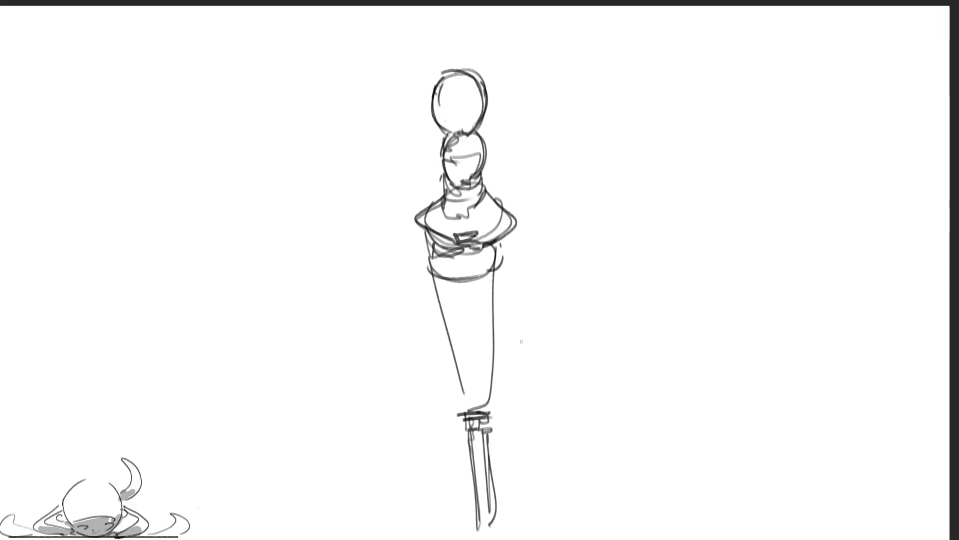
# - Darken the legs and retrace the cone's left, right and inner lines, redoing wobbly strokes
pyautogui.moveTo(480, 413)
pyautogui.mouseDown()
pyautogui.moveTo(488, 410)
pyautogui.moveTo(479, 424)
pyautogui.moveTo(491, 514)
pyautogui.mouseUp()
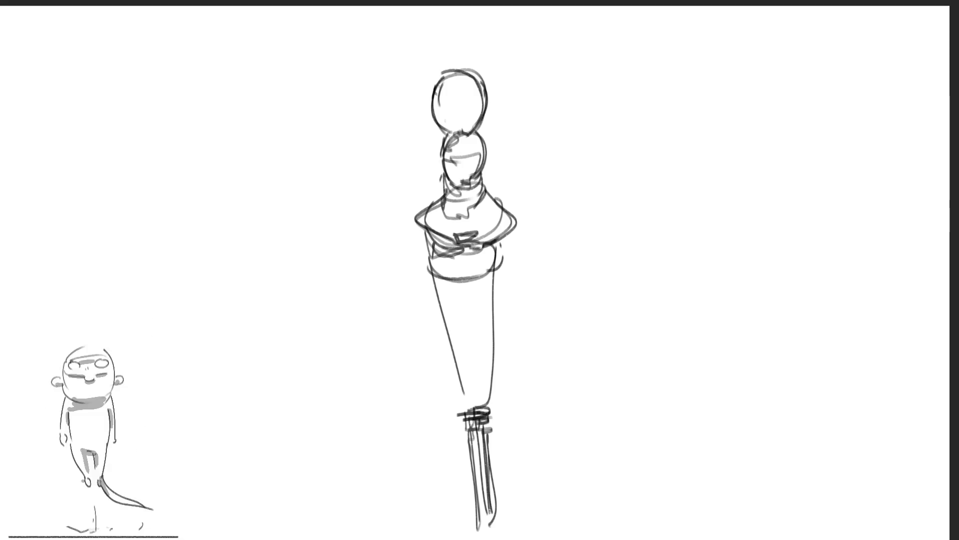
pyautogui.moveTo(462, 414)
pyautogui.mouseDown()
pyautogui.moveTo(486, 527)
pyautogui.moveTo(475, 430)
pyautogui.mouseUp()
pyautogui.moveTo(431, 259); pyautogui.dragTo(465, 413)
pyautogui.moveTo(494, 250); pyautogui.dragTo(487, 386)
pyautogui.moveTo(434, 261); pyautogui.dragTo(463, 417)
pyautogui.hotkey('ctrl', 'z')
pyautogui.moveTo(434, 257); pyautogui.dragTo(464, 409)
pyautogui.moveTo(492, 255); pyautogui.dragTo(484, 409)
pyautogui.hotkey('ctrl', 'z')
pyautogui.moveTo(485, 263); pyautogui.dragTo(483, 427)
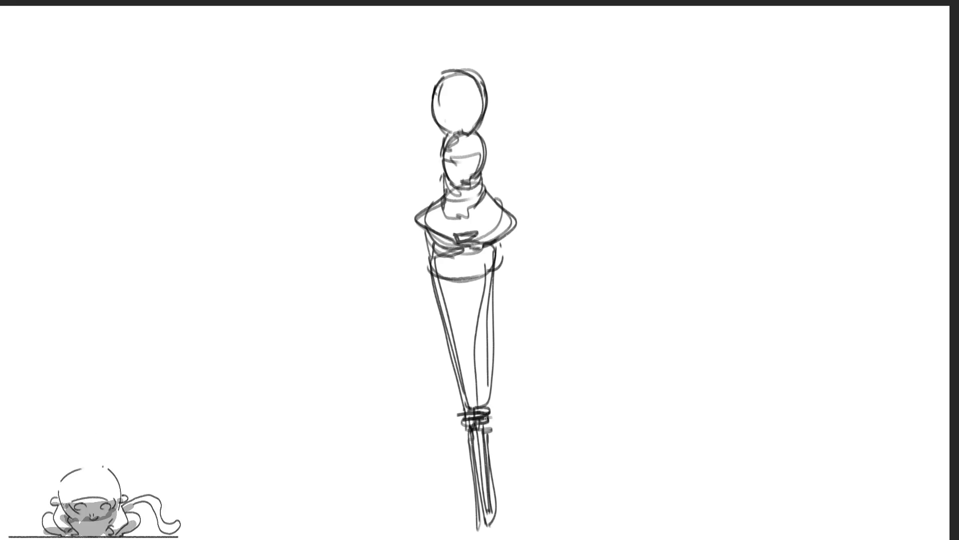
pyautogui.hotkey('ctrl', 'z')
pyautogui.moveTo(485, 258); pyautogui.dragTo(481, 403)
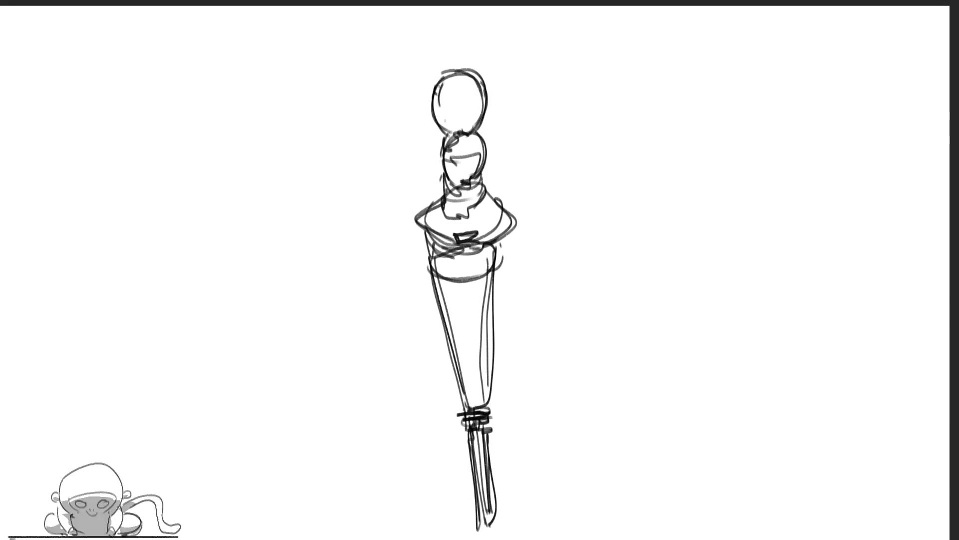
# - Retrace the head, neck, shoulders and belt, then the cone's left edge and lower legs
pyautogui.moveTo(444, 76)
pyautogui.mouseDown()
pyautogui.moveTo(452, 137)
pyautogui.moveTo(488, 88)
pyautogui.mouseUp()
pyautogui.moveTo(447, 136)
pyautogui.mouseDown()
pyautogui.moveTo(444, 178)
pyautogui.moveTo(512, 233)
pyautogui.mouseUp()
pyautogui.moveTo(432, 204)
pyautogui.mouseDown()
pyautogui.moveTo(450, 248)
pyautogui.moveTo(518, 227)
pyautogui.mouseUp()
pyautogui.moveTo(425, 234)
pyautogui.mouseDown()
pyautogui.moveTo(472, 289)
pyautogui.moveTo(500, 245)
pyautogui.mouseUp()
pyautogui.moveTo(437, 285); pyautogui.dragTo(467, 422)
pyautogui.hotkey('ctrl', 'z')
pyautogui.moveTo(439, 277); pyautogui.dragTo(477, 415)
pyautogui.moveTo(467, 421)
pyautogui.mouseDown()
pyautogui.moveTo(488, 513)
pyautogui.moveTo(474, 458)
pyautogui.mouseUp()
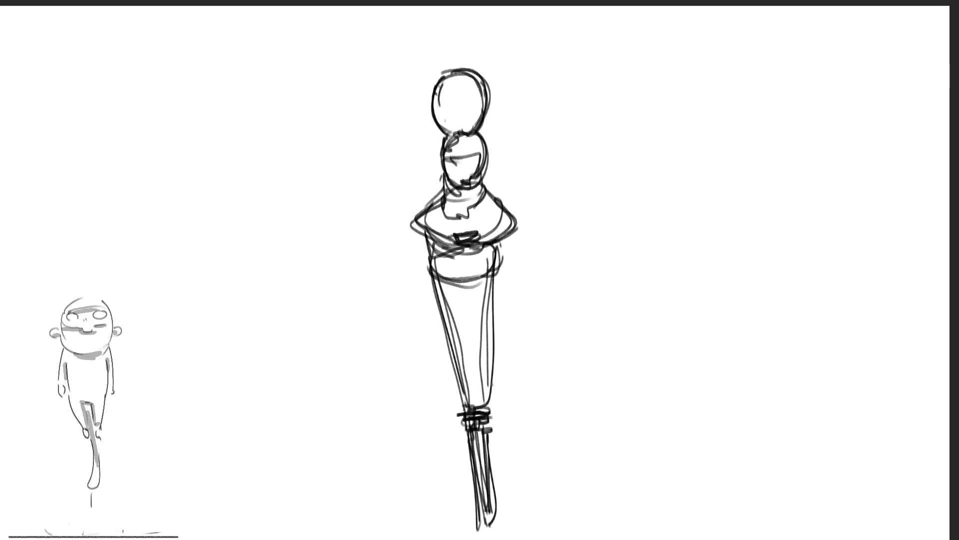
pyautogui.moveTo(476, 412)
pyautogui.mouseDown()
pyautogui.moveTo(493, 429)
pyautogui.moveTo(482, 509)
pyautogui.mouseUp()
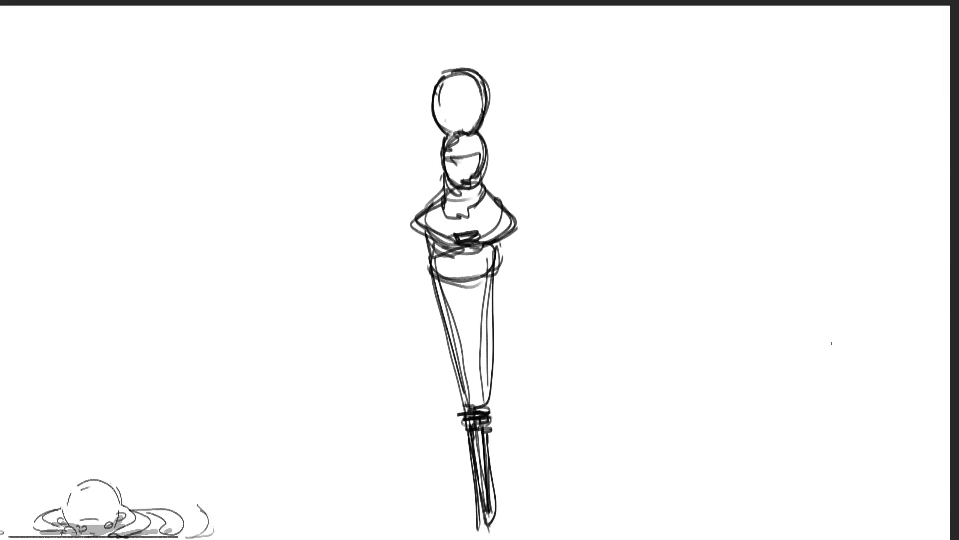
# - Retrace the second circle and redraw the head, neck and shoulders
pyautogui.moveTo(435, 141); pyautogui.dragTo(442, 185)
pyautogui.moveTo(434, 141)
pyautogui.mouseDown()
pyautogui.moveTo(462, 128)
pyautogui.moveTo(442, 187)
pyautogui.moveTo(465, 186)
pyautogui.mouseUp()
pyautogui.moveTo(445, 109); pyautogui.dragTo(445, 129)
pyautogui.moveTo(464, 72)
pyautogui.mouseDown()
pyautogui.moveTo(470, 131)
pyautogui.moveTo(436, 195)
pyautogui.moveTo(427, 240)
pyautogui.moveTo(497, 215)
pyautogui.moveTo(431, 241)
pyautogui.moveTo(452, 295)
pyautogui.mouseUp()
# - Redraw the waist, hips and lower body sides down to the knees and lower legs
pyautogui.moveTo(506, 248); pyautogui.dragTo(495, 307)
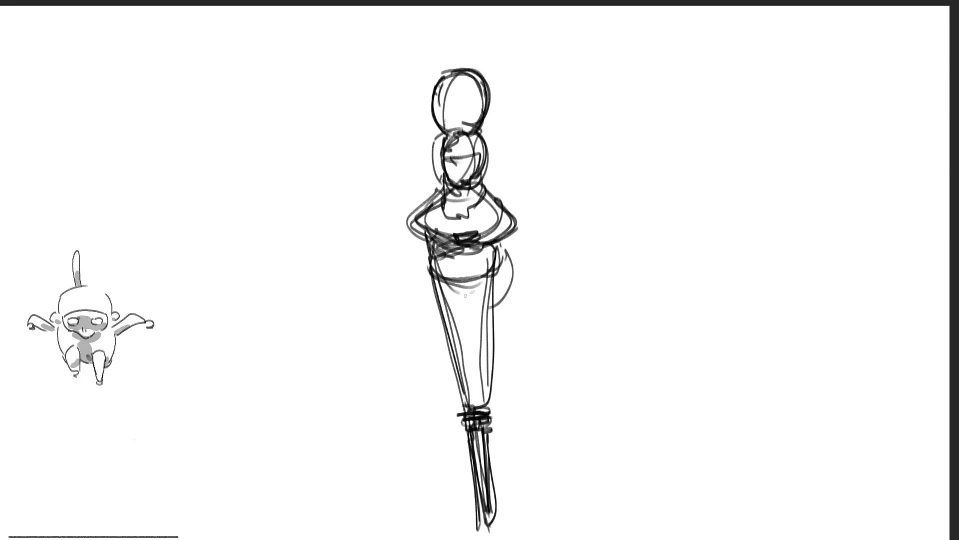
pyautogui.moveTo(454, 262); pyautogui.dragTo(442, 314)
pyautogui.moveTo(497, 315)
pyautogui.mouseDown()
pyautogui.moveTo(462, 330)
pyautogui.moveTo(487, 341)
pyautogui.mouseUp()
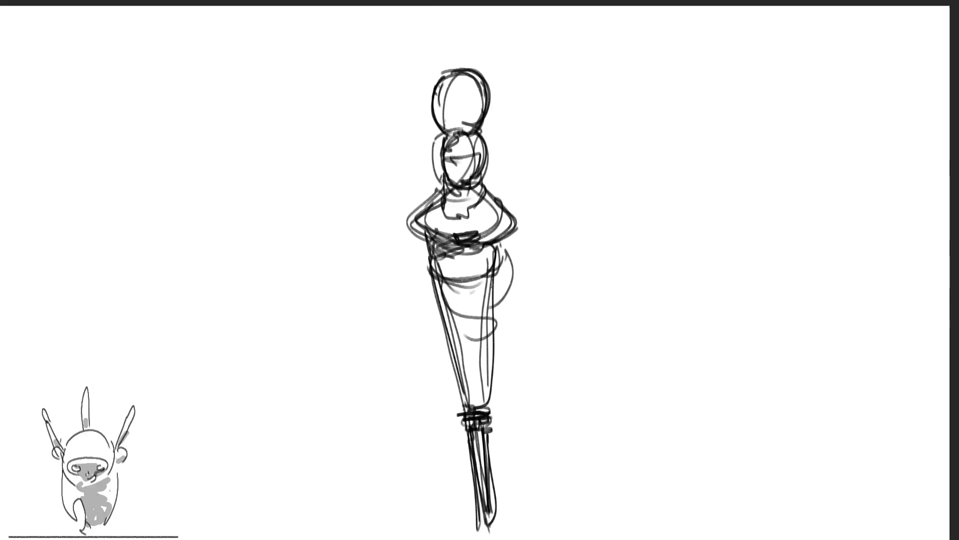
pyautogui.hotkey('ctrl', 'z')
pyautogui.hotkey('ctrl', 'z')
pyautogui.moveTo(445, 275)
pyautogui.mouseDown()
pyautogui.moveTo(508, 270)
pyautogui.moveTo(509, 282)
pyautogui.mouseUp()
pyautogui.moveTo(438, 275); pyautogui.dragTo(475, 395)
pyautogui.moveTo(479, 276); pyautogui.dragTo(493, 368)
pyautogui.moveTo(508, 262)
pyautogui.mouseDown()
pyautogui.moveTo(494, 409)
pyautogui.moveTo(477, 416)
pyautogui.moveTo(500, 520)
pyautogui.mouseUp()
pyautogui.moveTo(491, 410); pyautogui.dragTo(503, 523)
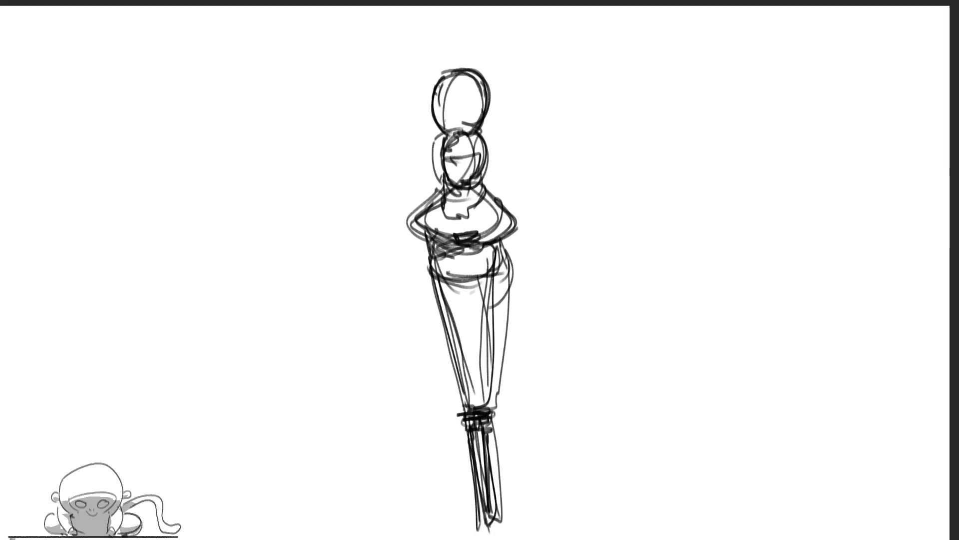
# - Sketch gray swirling shapes left of the head and shoulders
pyautogui.moveTo(391, 154)
pyautogui.mouseDown()
pyautogui.moveTo(400, 183)
pyautogui.moveTo(414, 190)
pyautogui.mouseUp()
pyautogui.moveTo(400, 131)
pyautogui.mouseDown()
pyautogui.moveTo(412, 95)
pyautogui.moveTo(448, 78)
pyautogui.mouseUp()
pyautogui.moveTo(429, 138); pyautogui.dragTo(436, 144)
pyautogui.moveTo(422, 192); pyautogui.dragTo(396, 229)
pyautogui.moveTo(421, 203)
pyautogui.mouseDown()
pyautogui.moveTo(467, 188)
pyautogui.moveTo(400, 247)
pyautogui.moveTo(423, 255)
pyautogui.mouseUp()
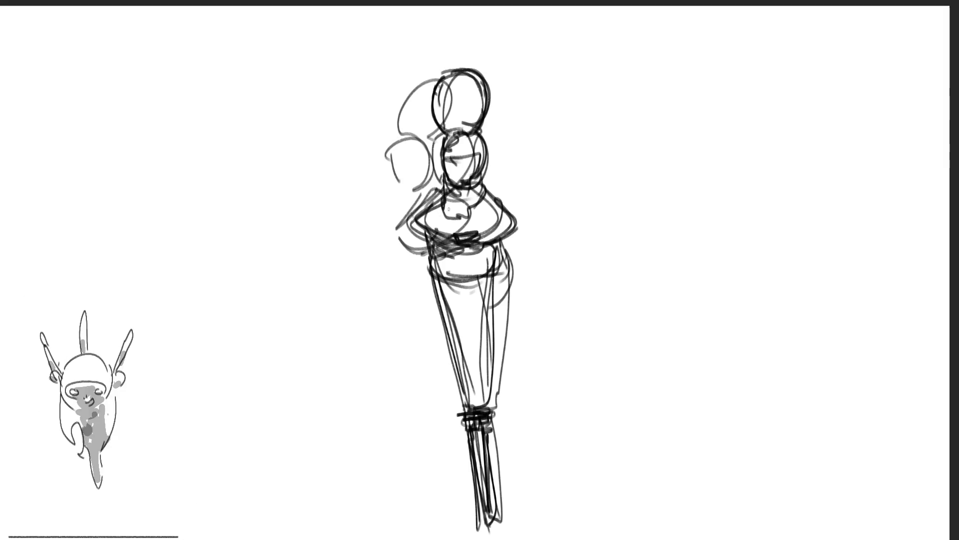
# - Add faint gray strokes over the torso, hips and down the right leg
pyautogui.moveTo(475, 195); pyautogui.dragTo(447, 251)
pyautogui.moveTo(445, 238)
pyautogui.mouseDown()
pyautogui.moveTo(416, 257)
pyautogui.moveTo(476, 277)
pyautogui.moveTo(440, 276)
pyautogui.moveTo(504, 287)
pyautogui.mouseUp()
pyautogui.moveTo(443, 280); pyautogui.dragTo(515, 512)
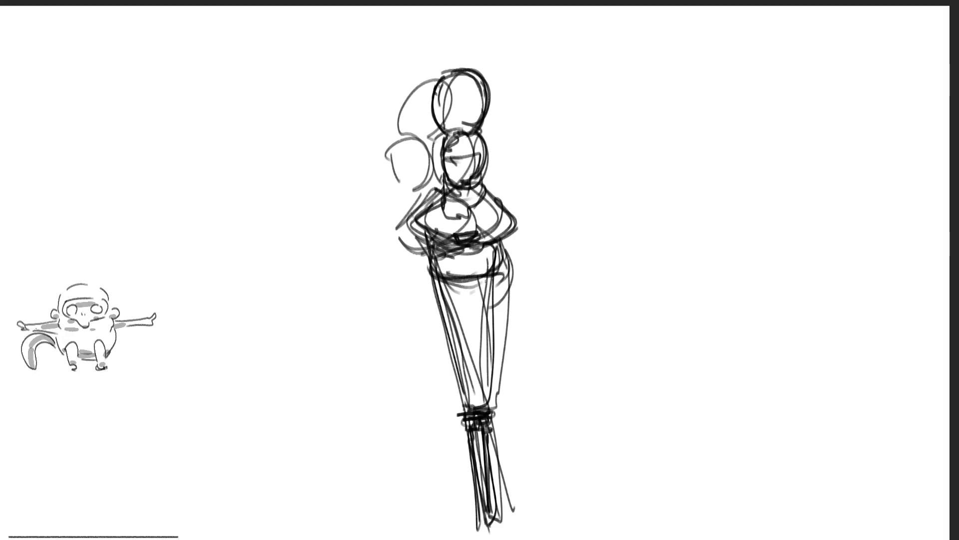
pyautogui.moveTo(482, 272)
pyautogui.mouseDown()
pyautogui.moveTo(502, 402)
pyautogui.moveTo(563, 487)
pyautogui.mouseUp()
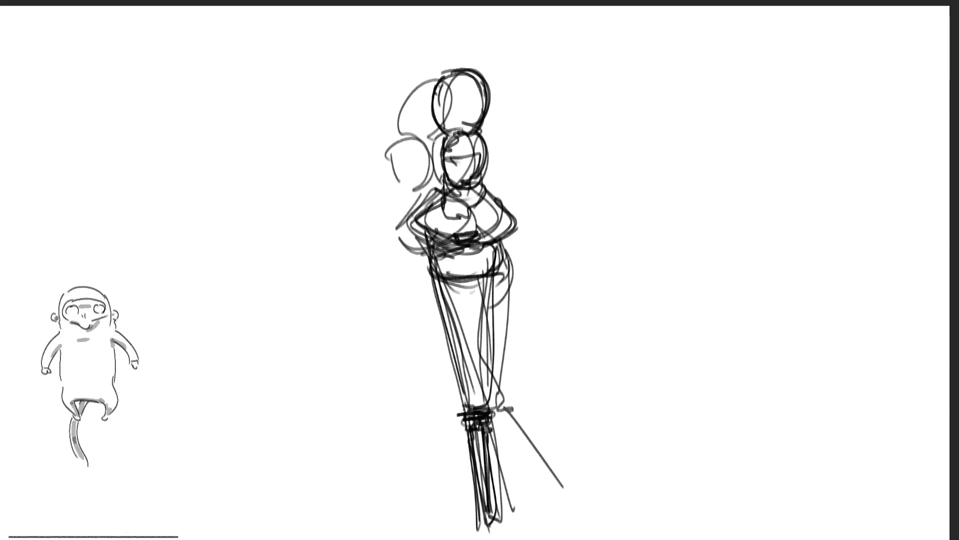
# - Redraw circular swirls beside the head, continuing them around the shoulder, arm and chest
pyautogui.moveTo(400, 155)
pyautogui.mouseDown()
pyautogui.moveTo(370, 185)
pyautogui.moveTo(406, 195)
pyautogui.moveTo(385, 125)
pyautogui.moveTo(422, 145)
pyautogui.moveTo(411, 129)
pyautogui.moveTo(434, 90)
pyautogui.mouseUp()
pyautogui.hotkey('ctrl', 'z')
pyautogui.moveTo(412, 137); pyautogui.dragTo(410, 145)
pyautogui.moveTo(407, 177)
pyautogui.mouseDown()
pyautogui.moveTo(404, 202)
pyautogui.moveTo(414, 204)
pyautogui.mouseUp()
pyautogui.moveTo(410, 217)
pyautogui.mouseDown()
pyautogui.moveTo(422, 227)
pyautogui.moveTo(390, 227)
pyautogui.moveTo(333, 255)
pyautogui.moveTo(348, 243)
pyautogui.moveTo(365, 252)
pyautogui.moveTo(414, 220)
pyautogui.mouseUp()
pyautogui.moveTo(442, 190); pyautogui.dragTo(417, 240)
pyautogui.moveTo(415, 242); pyautogui.dragTo(387, 267)
pyautogui.moveTo(443, 209)
pyautogui.mouseDown()
pyautogui.moveTo(432, 222)
pyautogui.moveTo(444, 238)
pyautogui.mouseUp()
pyautogui.moveTo(439, 250); pyautogui.dragTo(465, 272)
# - Draw a long sweeping line to the right and a diagonal line beside the leg
pyautogui.moveTo(425, 279)
pyautogui.mouseDown()
pyautogui.moveTo(467, 290)
pyautogui.moveTo(598, 393)
pyautogui.moveTo(624, 384)
pyautogui.moveTo(689, 392)
pyautogui.mouseUp()
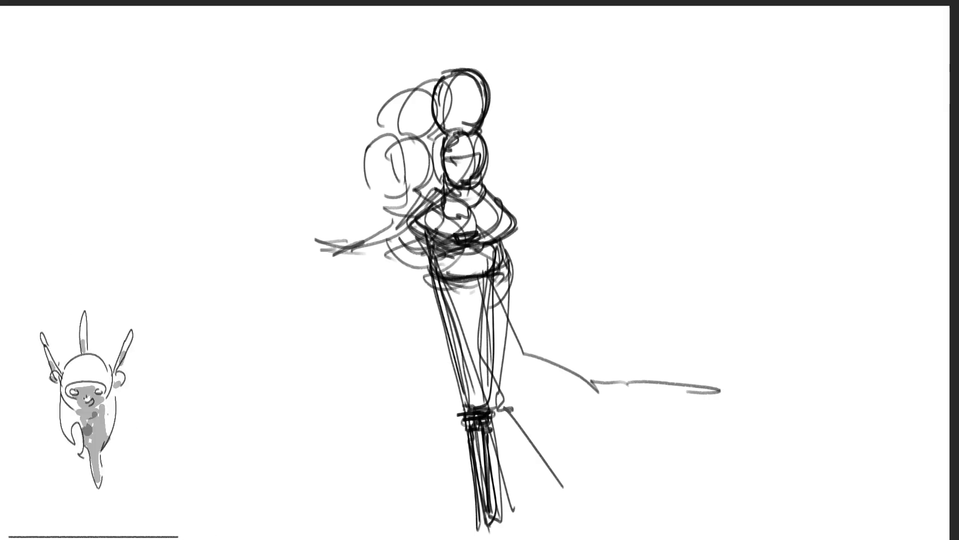
pyautogui.moveTo(509, 410); pyautogui.dragTo(589, 491)
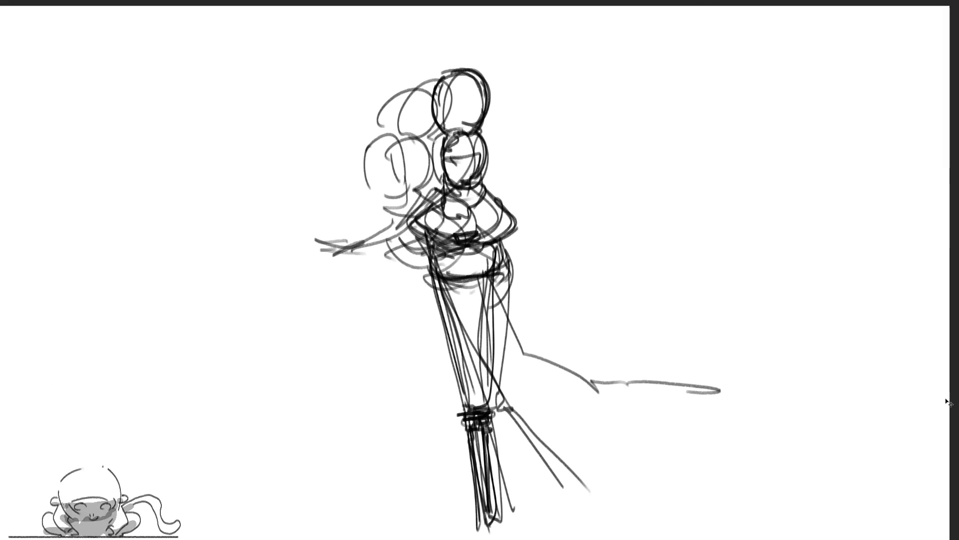
pyautogui.hotkey('ctrl', 't')
# - Shift the gray swirls and then the figure slightly to the left with free transform
pyautogui.moveTo(601, 284); pyautogui.dragTo(549, 289)
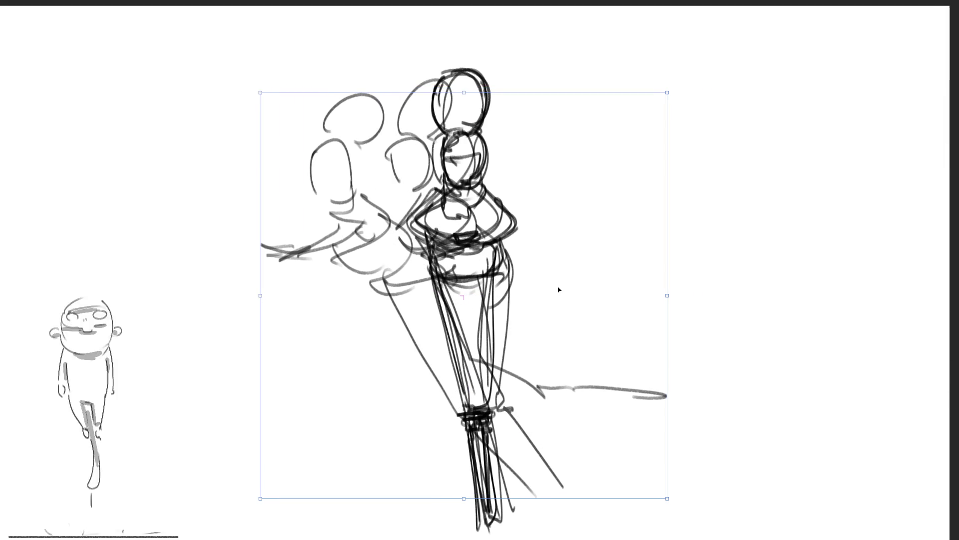
pyautogui.moveTo(612, 312); pyautogui.dragTo(584, 320)
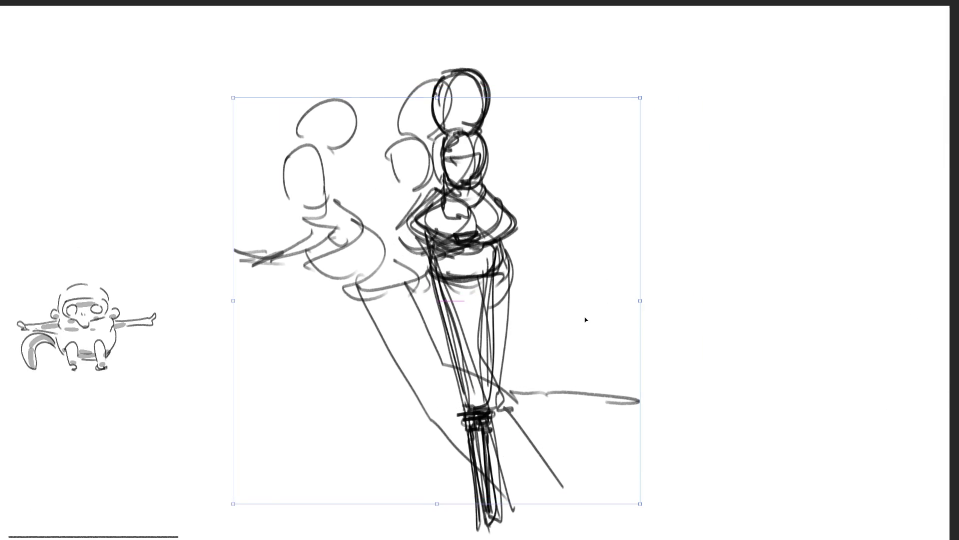
pyautogui.press('Return')
pyautogui.hotkey('ctrl', 't')
pyautogui.moveTo(467, 356)
pyautogui.mouseDown()
pyautogui.moveTo(440, 351)
pyautogui.moveTo(470, 372)
pyautogui.mouseUp()
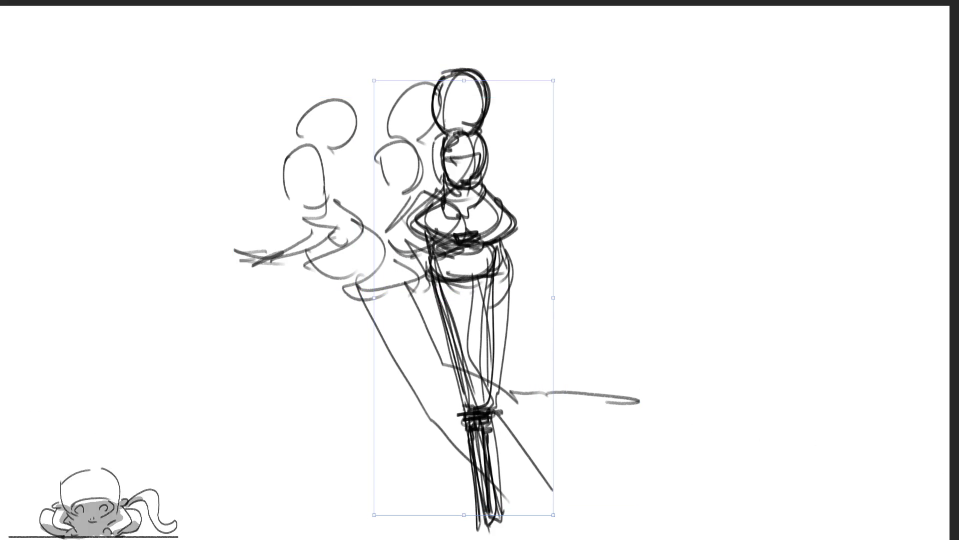
pyautogui.press('Return')
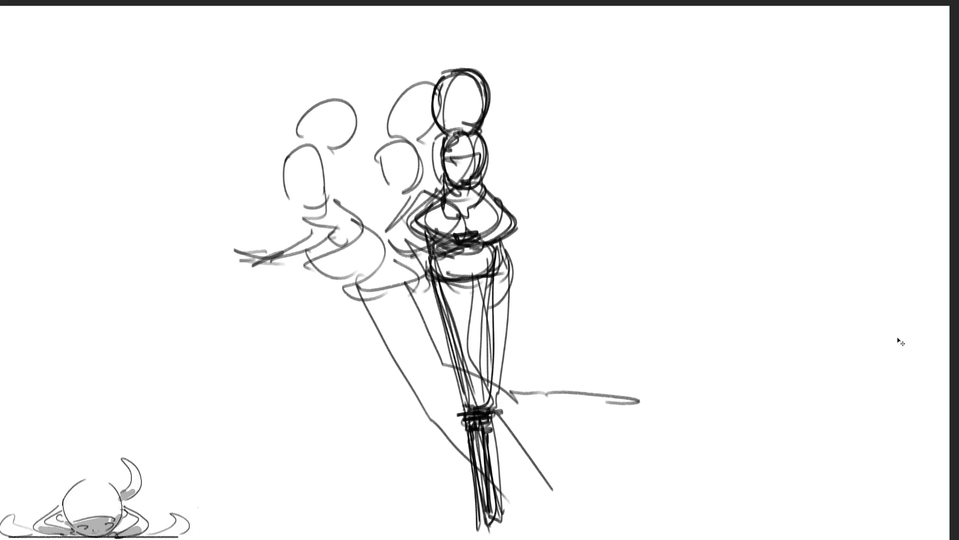
# - Flip between neighbouring animation frames to compare, then sketch a stroke beside the left arm
pyautogui.press('Right')
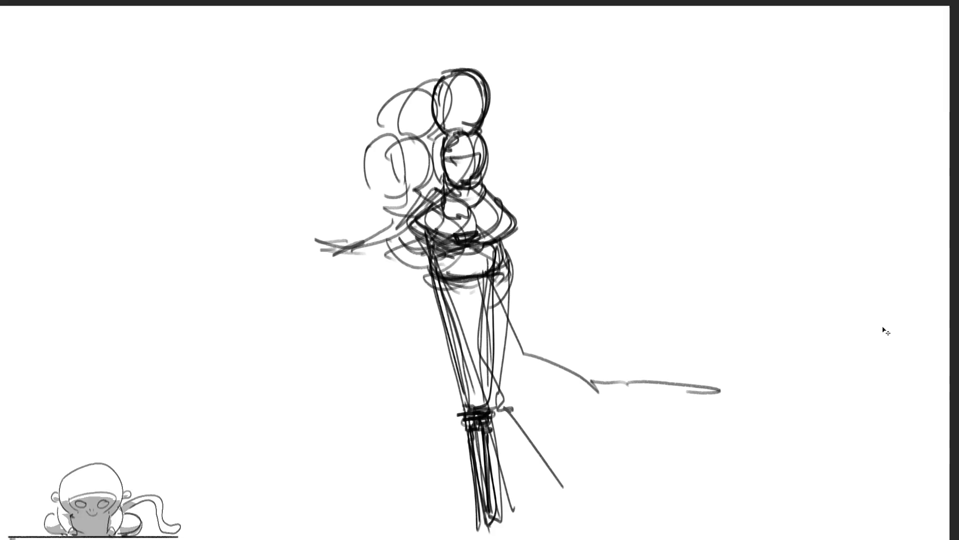
pyautogui.hotkey('ctrl', 'z')
pyautogui.hotkey('ctrl', 'shift', 'z')
pyautogui.hotkey('ctrl', 'shift', 'z')
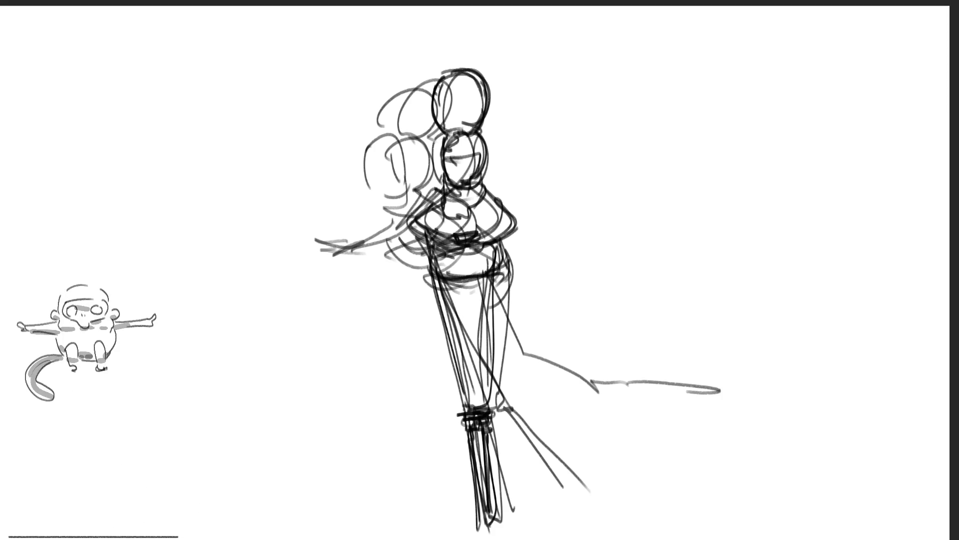
pyautogui.press('Right')
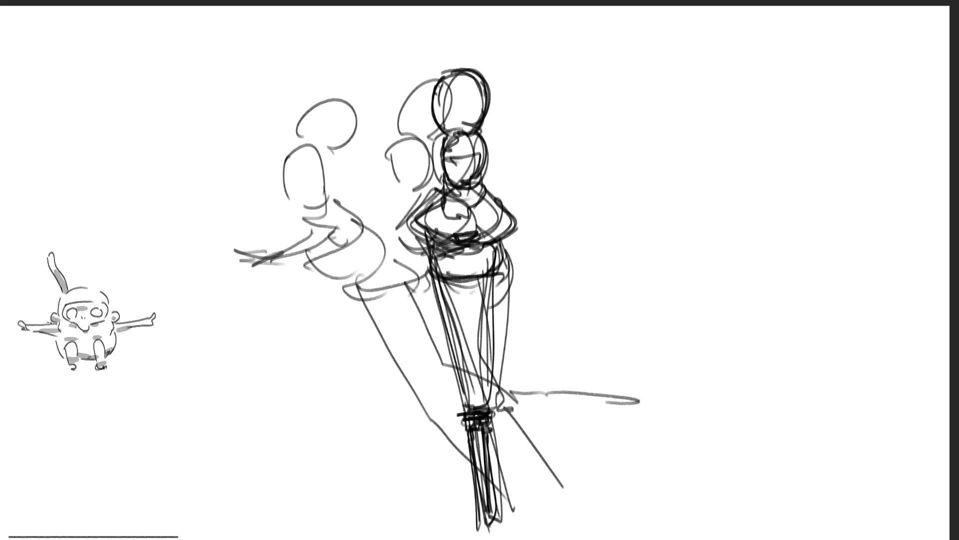
pyautogui.press('Left')
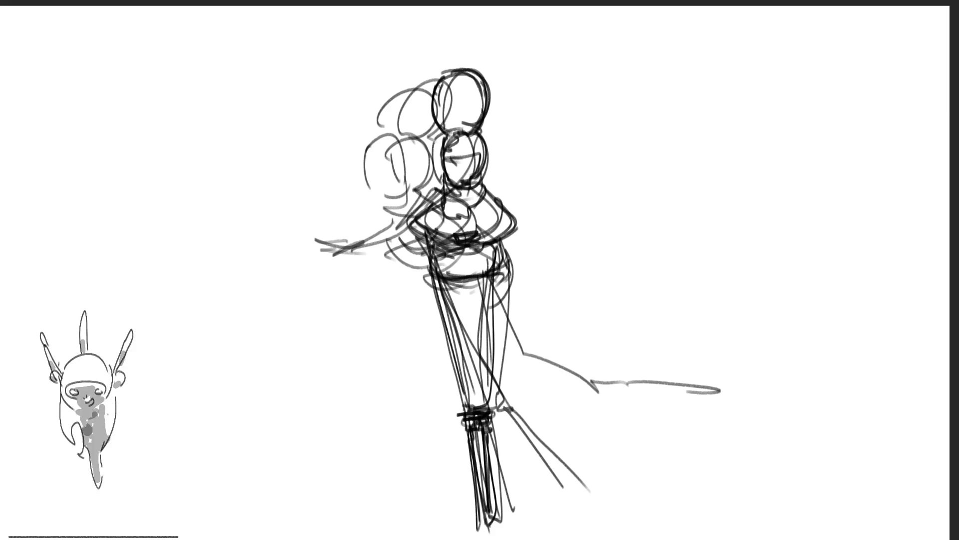
pyautogui.press('Right')
pyautogui.press('Left')
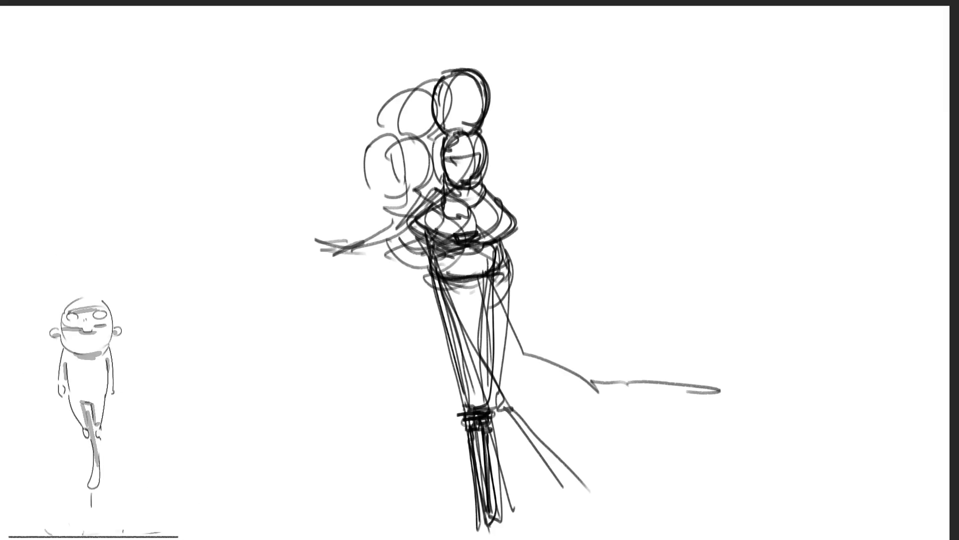
pyautogui.moveTo(341, 224); pyautogui.dragTo(359, 296)
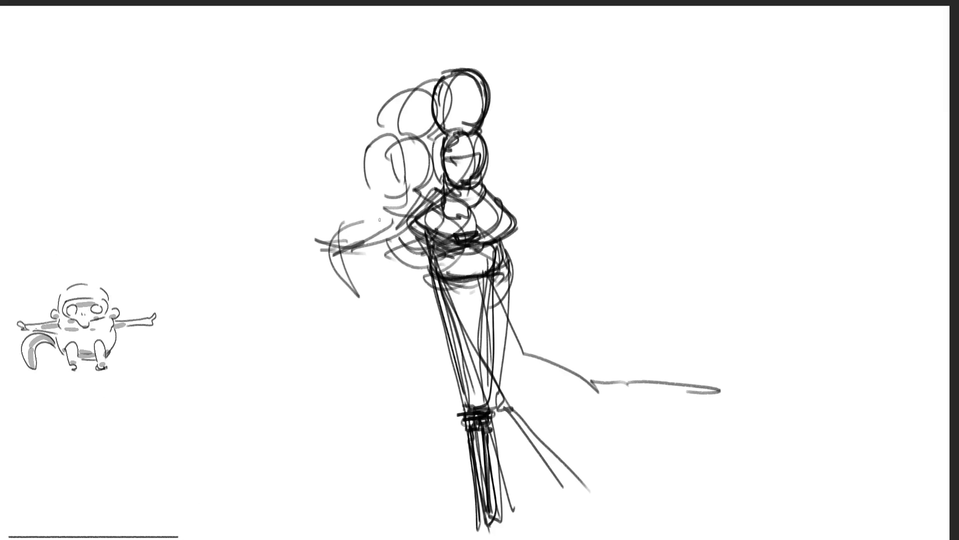
# - Sketch grey energy strokes around the figure's left arm, a looping curve on its right, and long sweeping strokes
pyautogui.moveTo(377, 220); pyautogui.dragTo(395, 302)
pyautogui.moveTo(390, 156); pyautogui.dragTo(356, 227)
pyautogui.moveTo(413, 193)
pyautogui.mouseDown()
pyautogui.moveTo(414, 269)
pyautogui.moveTo(457, 275)
pyautogui.mouseUp()
pyautogui.moveTo(537, 244); pyautogui.dragTo(514, 264)
pyautogui.moveTo(527, 233)
pyautogui.mouseDown()
pyautogui.moveTo(602, 185)
pyautogui.moveTo(524, 301)
pyautogui.mouseUp()
pyautogui.moveTo(622, 227); pyautogui.dragTo(565, 272)
pyautogui.moveTo(580, 250); pyautogui.dragTo(677, 204)
pyautogui.moveTo(670, 120)
pyautogui.mouseDown()
pyautogui.moveTo(749, 257)
pyautogui.moveTo(563, 212)
pyautogui.mouseUp()
pyautogui.moveTo(253, 129)
pyautogui.mouseDown()
pyautogui.moveTo(279, 154)
pyautogui.moveTo(289, 210)
pyautogui.moveTo(450, 280)
pyautogui.mouseUp()
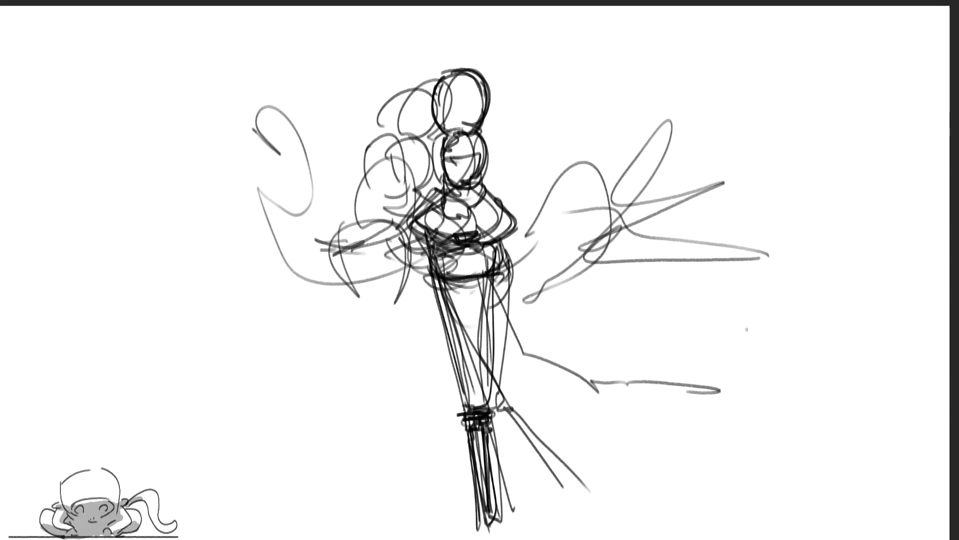
# - Shrink the grey energy strokes slightly and shift them down and to the right
pyautogui.hotkey('ctrl', 't')
pyautogui.moveTo(771, 216)
pyautogui.mouseDown()
pyautogui.moveTo(696, 216)
pyautogui.moveTo(694, 229)
pyautogui.mouseUp()
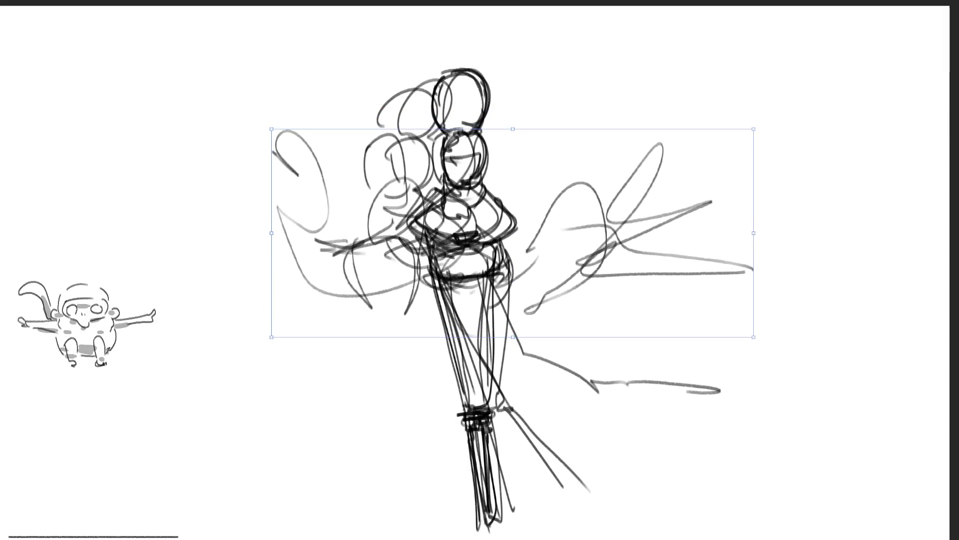
pyautogui.press('Return')
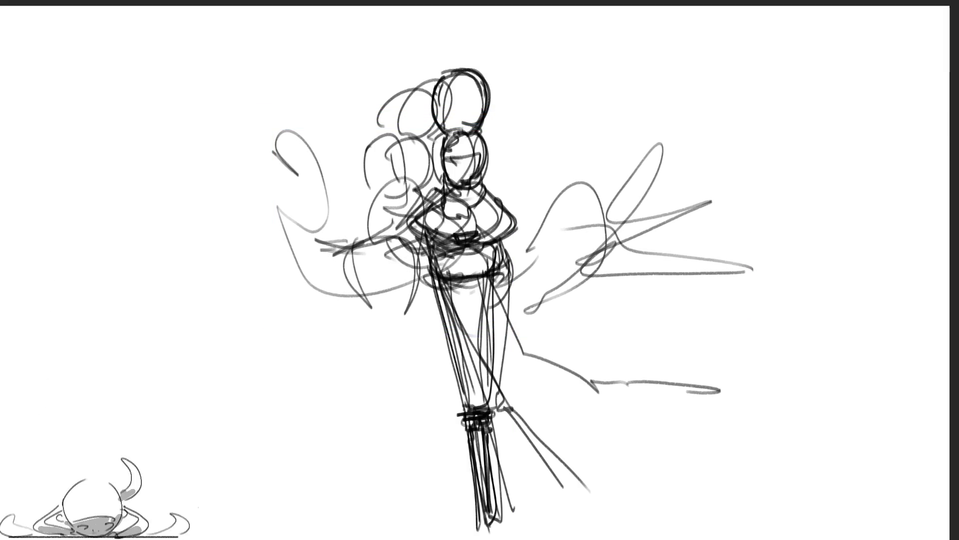
# - Draw looping swirls around the lower robe and a tall curve with a loop above
pyautogui.moveTo(345, 398)
pyautogui.mouseDown()
pyautogui.moveTo(378, 460)
pyautogui.moveTo(433, 429)
pyautogui.mouseUp()
pyautogui.moveTo(361, 372)
pyautogui.mouseDown()
pyautogui.moveTo(406, 379)
pyautogui.moveTo(388, 453)
pyautogui.moveTo(502, 367)
pyautogui.moveTo(597, 335)
pyautogui.moveTo(605, 272)
pyautogui.moveTo(594, 275)
pyautogui.moveTo(699, 76)
pyautogui.moveTo(552, 389)
pyautogui.mouseUp()
pyautogui.moveTo(333, 50)
pyautogui.mouseDown()
pyautogui.moveTo(352, 69)
pyautogui.moveTo(323, 36)
pyautogui.moveTo(359, 56)
pyautogui.mouseUp()
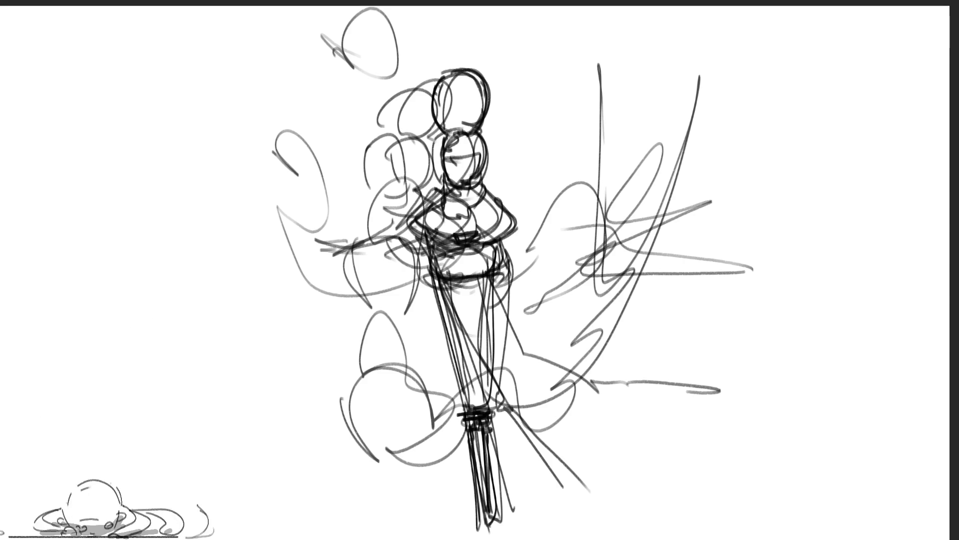
pyautogui.moveTo(388, 465)
pyautogui.mouseDown()
pyautogui.moveTo(452, 524)
pyautogui.moveTo(504, 515)
pyautogui.moveTo(370, 450)
pyautogui.moveTo(462, 415)
pyautogui.mouseUp()
# - Sketch an oval and sweeping curves over the robe, plus a small curl above the head
pyautogui.moveTo(495, 300); pyautogui.dragTo(520, 425)
pyautogui.moveTo(495, 320); pyautogui.dragTo(442, 332)
pyautogui.moveTo(439, 310); pyautogui.dragTo(322, 262)
pyautogui.moveTo(404, 300); pyautogui.dragTo(345, 265)
pyautogui.moveTo(397, 82); pyautogui.dragTo(475, 265)
pyautogui.moveTo(494, 300); pyautogui.dragTo(398, 290)
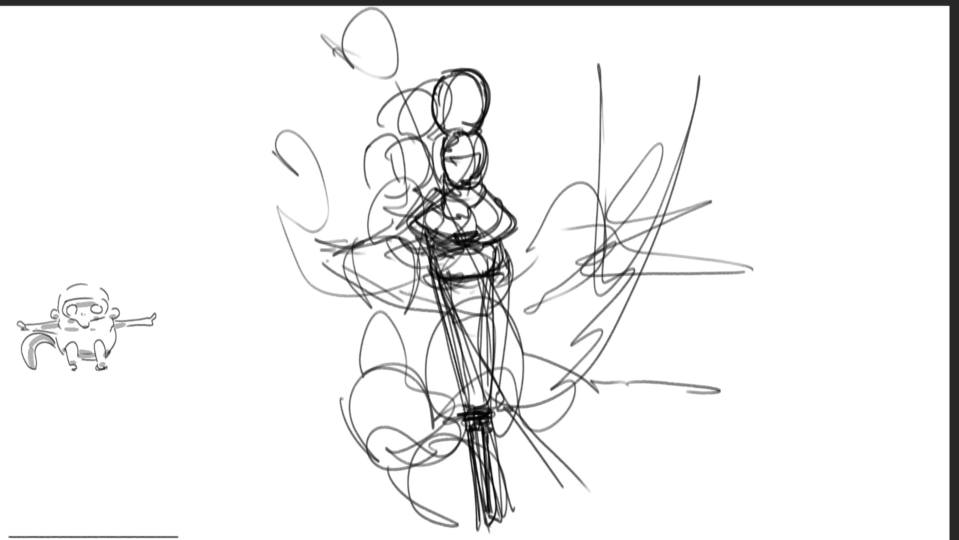
pyautogui.moveTo(475, 16); pyautogui.dragTo(472, 34)
pyautogui.moveTo(483, 12); pyautogui.dragTo(492, 47)
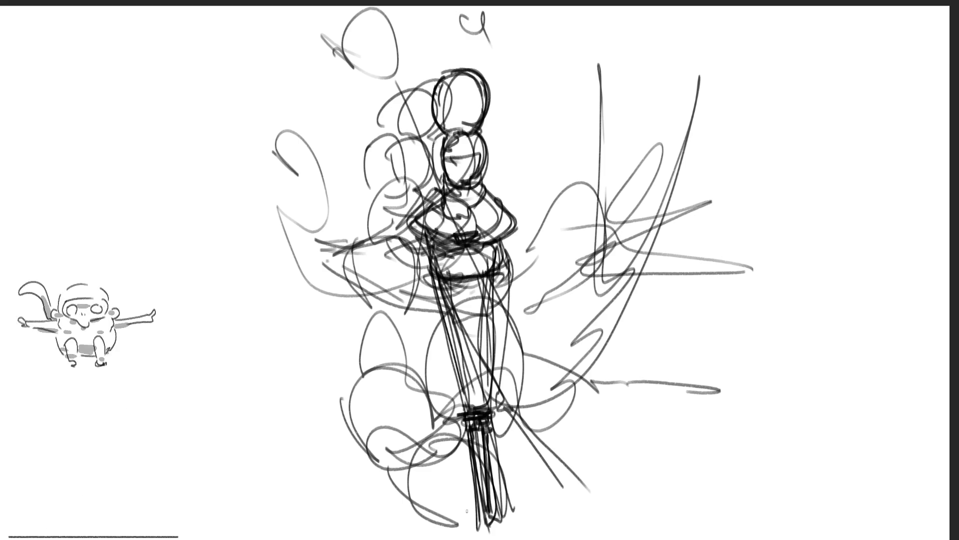
# - Scribble over the robe's lower left and add hatching with a long inverted-V line at left
pyautogui.moveTo(417, 491)
pyautogui.mouseDown()
pyautogui.moveTo(439, 525)
pyautogui.moveTo(479, 485)
pyautogui.moveTo(404, 444)
pyautogui.moveTo(479, 465)
pyautogui.mouseUp()
pyautogui.moveTo(380, 354)
pyautogui.mouseDown()
pyautogui.moveTo(355, 370)
pyautogui.moveTo(328, 372)
pyautogui.mouseUp()
pyautogui.moveTo(397, 330); pyautogui.dragTo(361, 356)
pyautogui.moveTo(367, 328)
pyautogui.mouseDown()
pyautogui.moveTo(295, 254)
pyautogui.moveTo(238, 373)
pyautogui.mouseUp()
pyautogui.moveTo(264, 279)
pyautogui.mouseDown()
pyautogui.moveTo(249, 251)
pyautogui.moveTo(322, 259)
pyautogui.mouseUp()
# - Add long radiating lines around the figure and a small arc at the upper right
pyautogui.moveTo(128, 312); pyautogui.dragTo(260, 285)
pyautogui.moveTo(273, 302); pyautogui.dragTo(257, 325)
pyautogui.moveTo(227, 419); pyautogui.dragTo(209, 497)
pyautogui.moveTo(222, 472); pyautogui.dragTo(294, 392)
pyautogui.moveTo(544, 42); pyautogui.dragTo(525, 95)
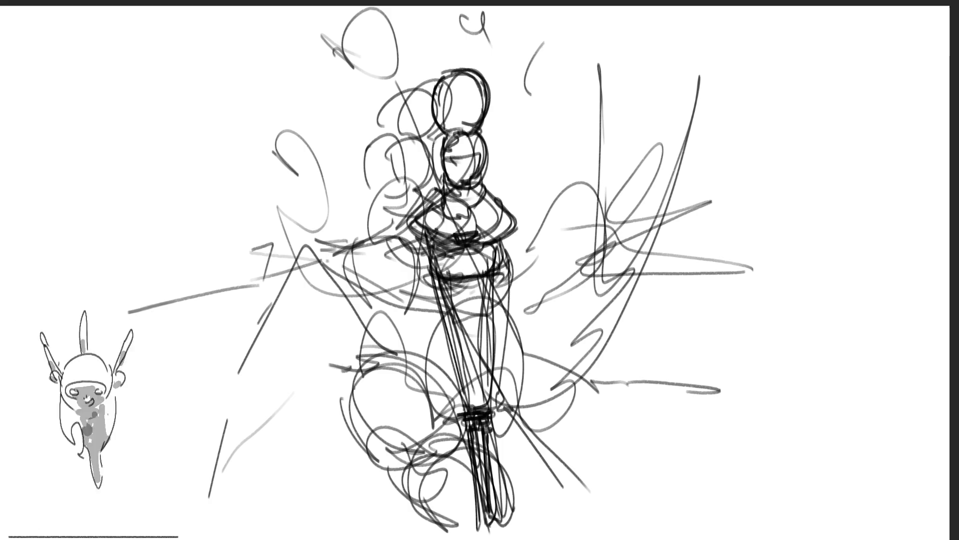
# - Scribble dark loops over the lower robe, add a triangle near its base, and an upper-right loop
pyautogui.moveTo(338, 361); pyautogui.dragTo(360, 409)
pyautogui.moveTo(355, 340); pyautogui.dragTo(465, 485)
pyautogui.moveTo(479, 422); pyautogui.dragTo(525, 475)
pyautogui.moveTo(370, 340); pyautogui.dragTo(426, 506)
pyautogui.moveTo(354, 384)
pyautogui.mouseDown()
pyautogui.moveTo(270, 477)
pyautogui.moveTo(469, 417)
pyautogui.mouseUp()
pyautogui.moveTo(487, 473)
pyautogui.mouseDown()
pyautogui.moveTo(562, 522)
pyautogui.moveTo(384, 530)
pyautogui.mouseUp()
pyautogui.moveTo(444, 407); pyautogui.dragTo(490, 395)
pyautogui.moveTo(579, 175)
pyautogui.mouseDown()
pyautogui.moveTo(572, 161)
pyautogui.moveTo(602, 152)
pyautogui.mouseUp()
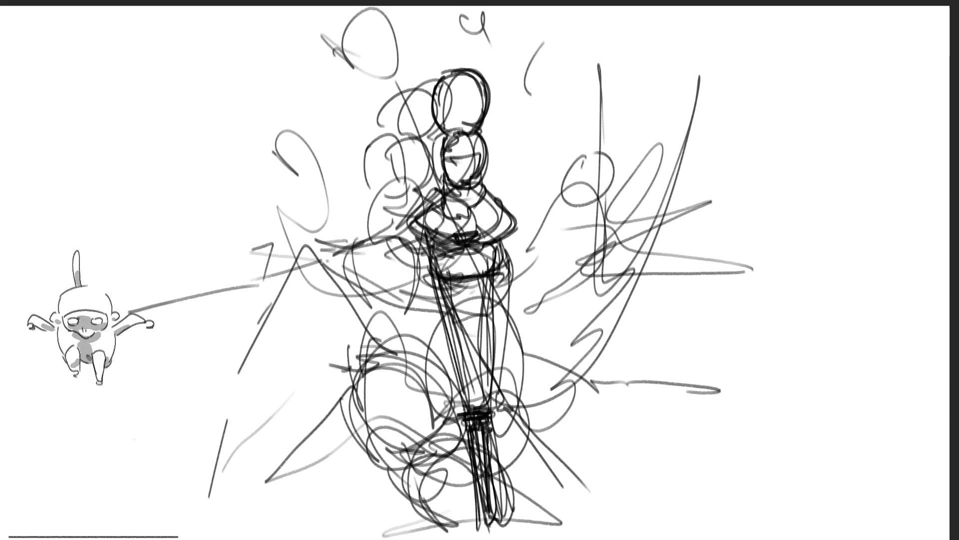
# - Add a C-shaped swirl and looped swirl at lower right, a ground line, and more robe loops
pyautogui.moveTo(649, 408)
pyautogui.mouseDown()
pyautogui.moveTo(662, 417)
pyautogui.moveTo(635, 440)
pyautogui.mouseUp()
pyautogui.moveTo(510, 455); pyautogui.dragTo(572, 511)
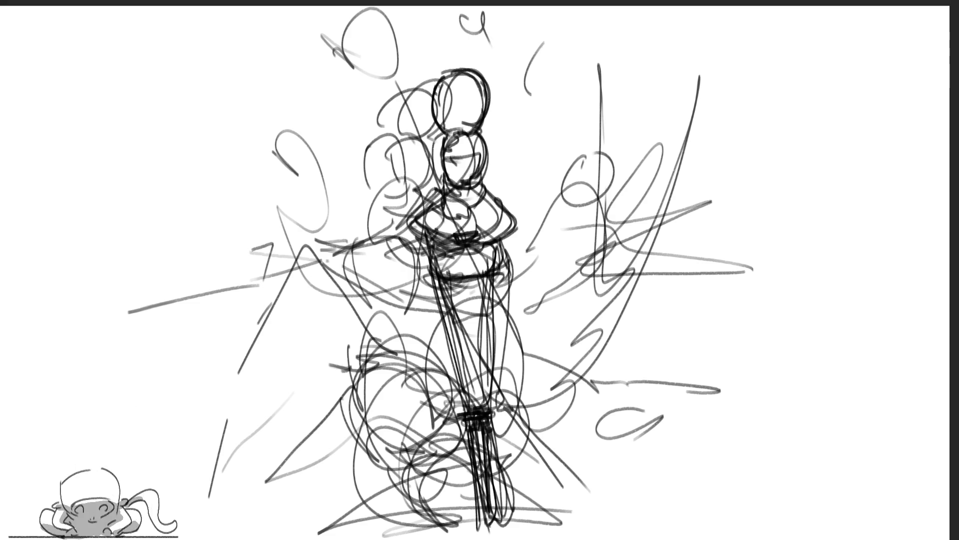
pyautogui.moveTo(664, 500)
pyautogui.mouseDown()
pyautogui.moveTo(609, 506)
pyautogui.moveTo(635, 525)
pyautogui.mouseUp()
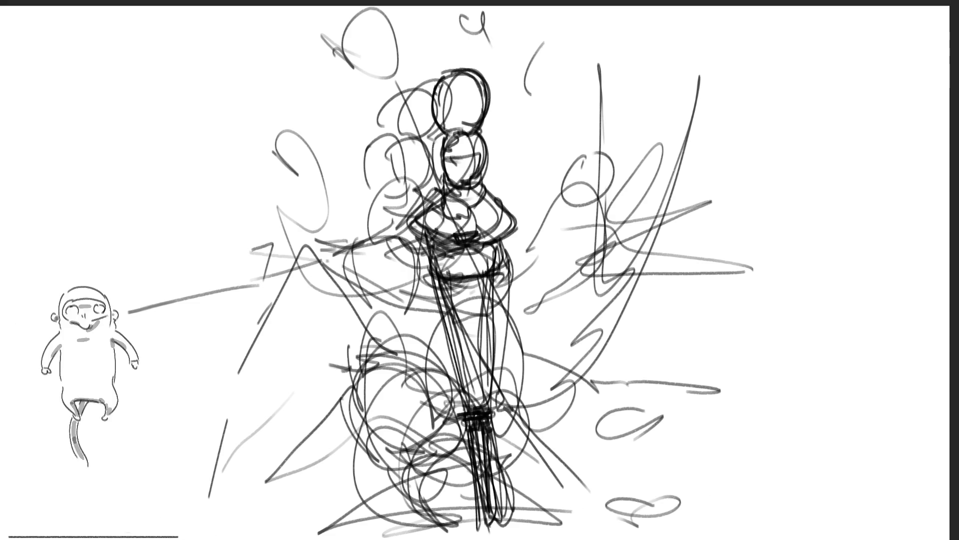
pyautogui.moveTo(410, 370); pyautogui.dragTo(374, 495)
pyautogui.moveTo(449, 375); pyautogui.dragTo(350, 522)
pyautogui.moveTo(490, 469)
pyautogui.mouseDown()
pyautogui.moveTo(580, 517)
pyautogui.moveTo(542, 345)
pyautogui.mouseUp()
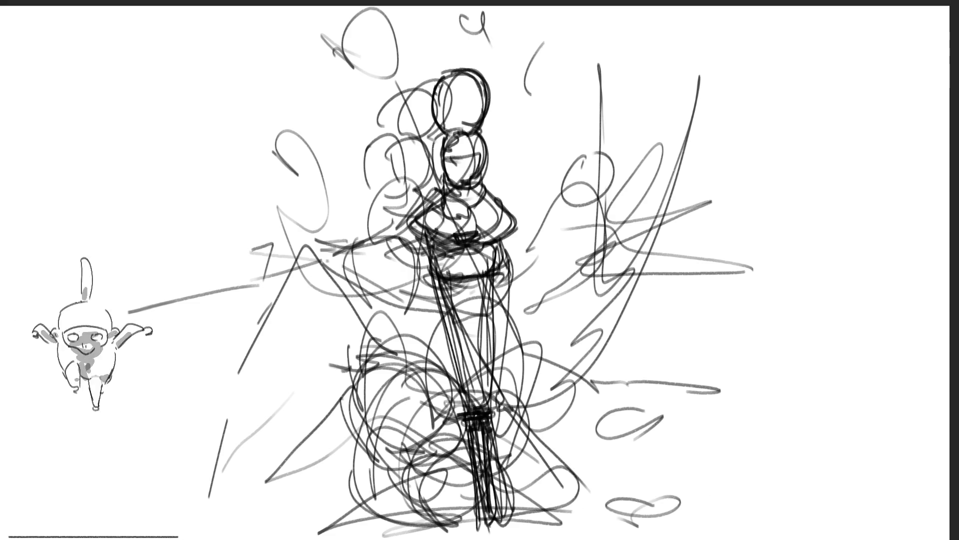
# - Thicken the scribbles over the lower robe and add a looping swirl at the bottom right
pyautogui.moveTo(379, 434); pyautogui.dragTo(457, 504)
pyautogui.moveTo(525, 395); pyautogui.dragTo(522, 492)
pyautogui.moveTo(355, 514); pyautogui.dragTo(484, 472)
pyautogui.moveTo(385, 520); pyautogui.dragTo(537, 475)
pyautogui.moveTo(534, 505); pyautogui.dragTo(587, 480)
pyautogui.moveTo(625, 515); pyautogui.dragTo(679, 498)
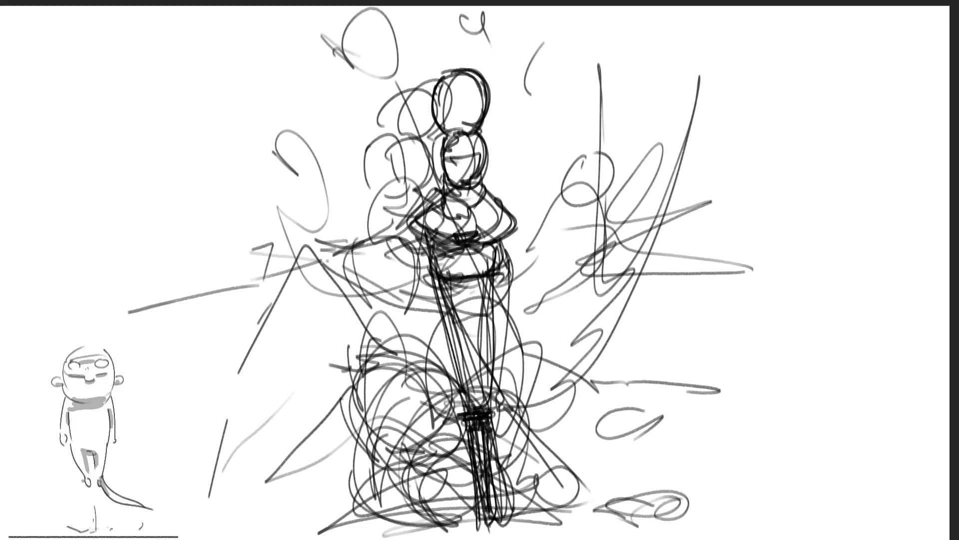
# - Extend the bottom-right loop and pile dense scribbles across the lower robe
pyautogui.moveTo(630, 515); pyautogui.dragTo(699, 497)
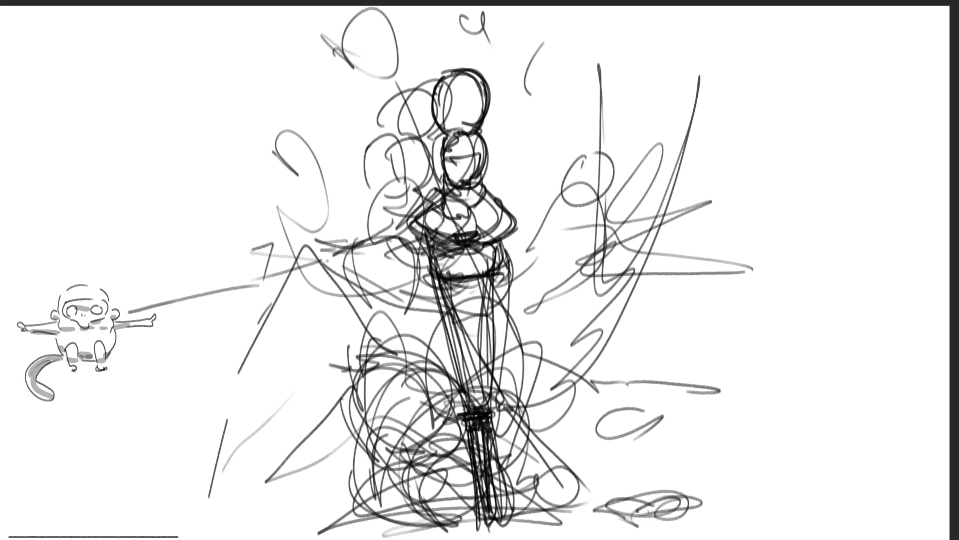
pyautogui.moveTo(379, 515)
pyautogui.mouseDown()
pyautogui.moveTo(350, 430)
pyautogui.moveTo(468, 359)
pyautogui.mouseUp()
pyautogui.moveTo(325, 460); pyautogui.dragTo(467, 427)
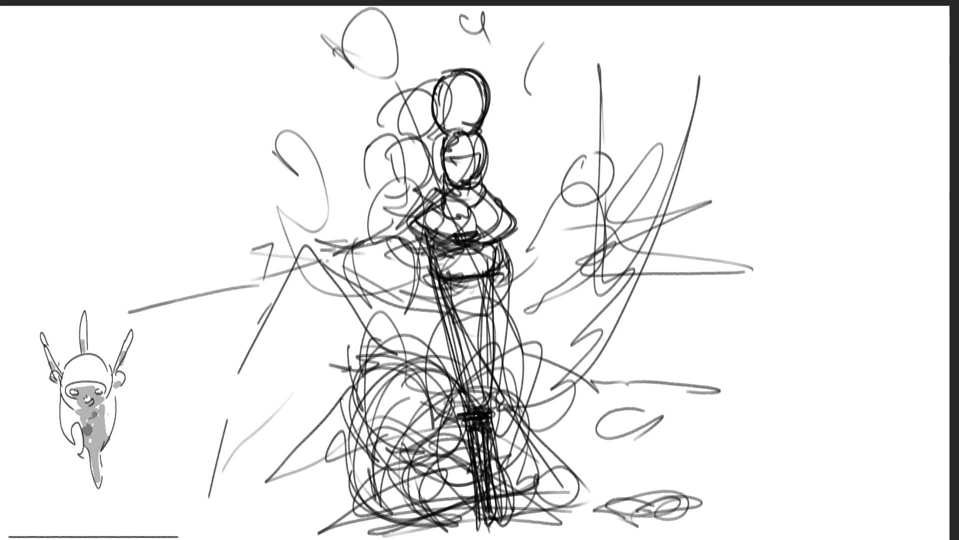
pyautogui.moveTo(345, 529)
pyautogui.mouseDown()
pyautogui.moveTo(392, 484)
pyautogui.moveTo(522, 488)
pyautogui.mouseUp()
pyautogui.moveTo(315, 504); pyautogui.dragTo(639, 475)
pyautogui.moveTo(290, 535); pyautogui.dragTo(544, 504)
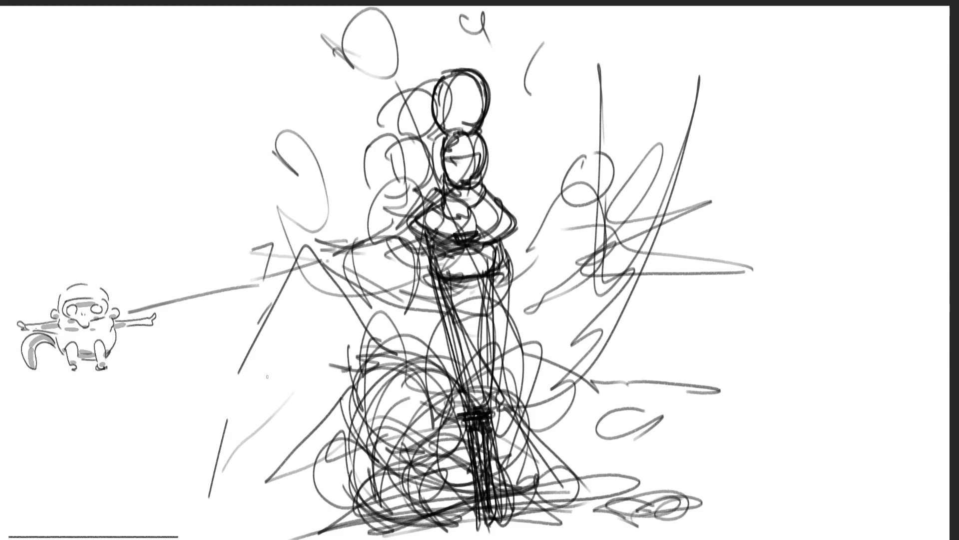
pyautogui.hotkey('ctrl', 'a')
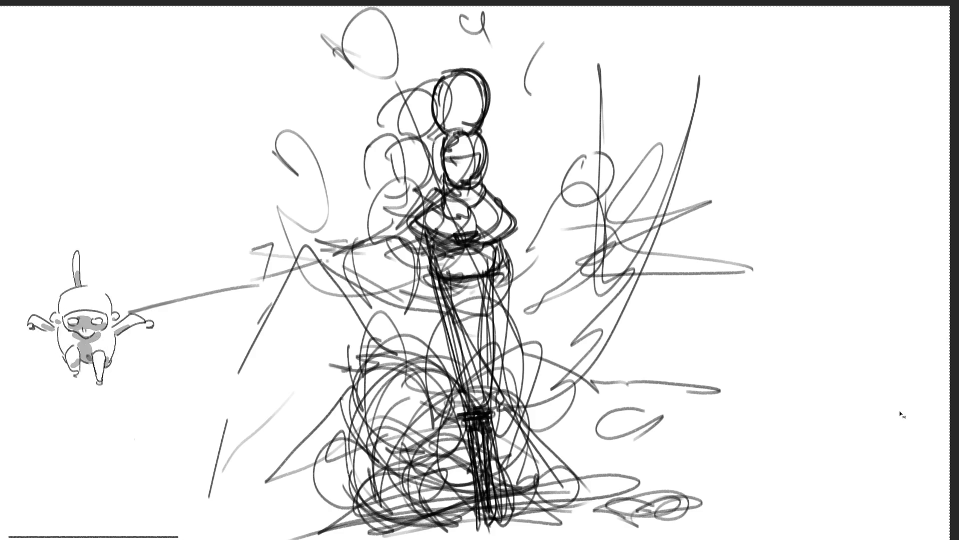
# - Discard an accidental skew, then rotate the entire sketch slightly clockwise and apply it
pyautogui.moveTo(950, 289); pyautogui.dragTo(949, 308)
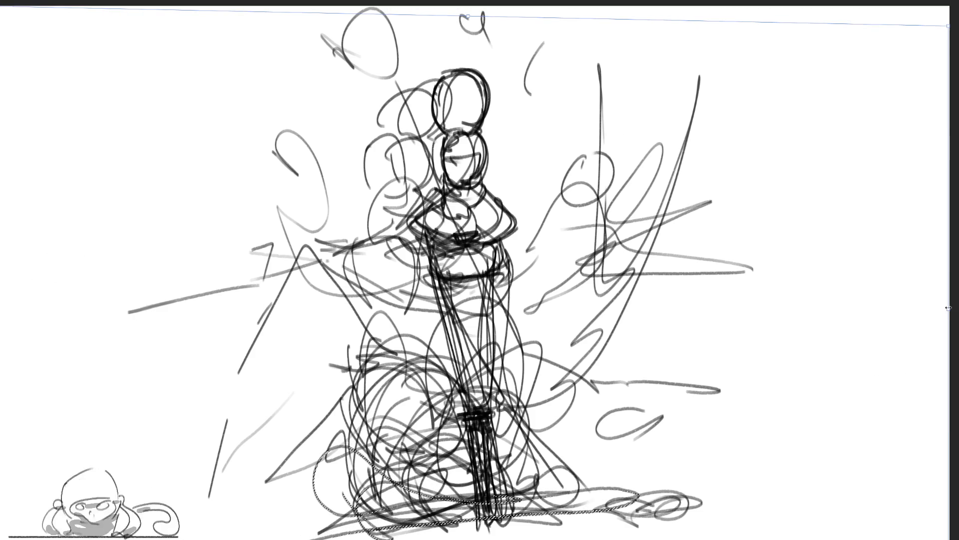
pyautogui.press('Escape')
pyautogui.hotkey('ctrl', 't')
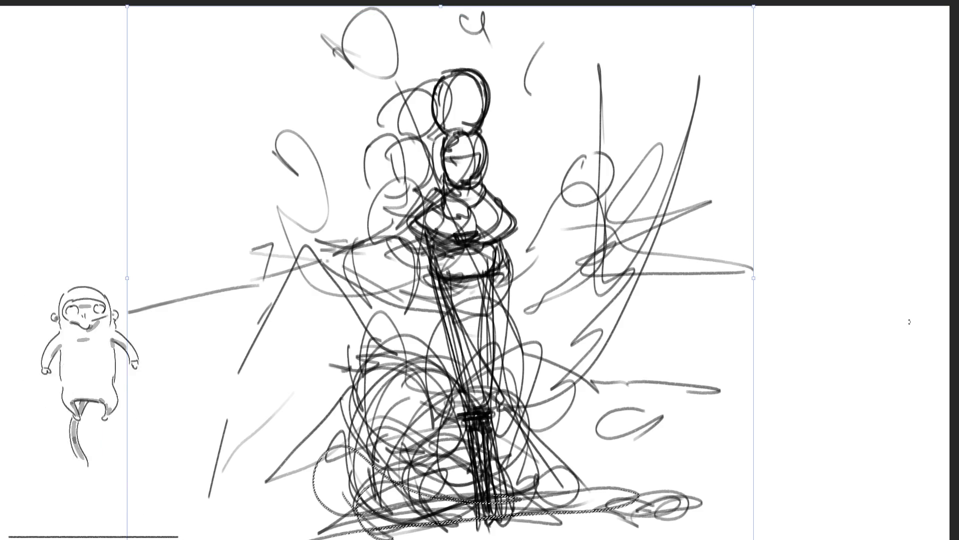
pyautogui.moveTo(766, 273); pyautogui.dragTo(764, 282)
pyautogui.press('Return')
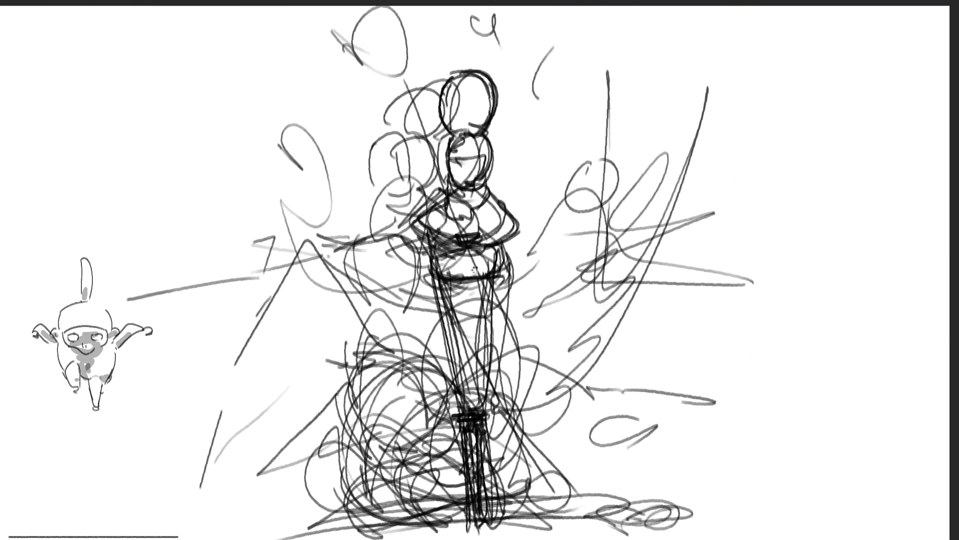
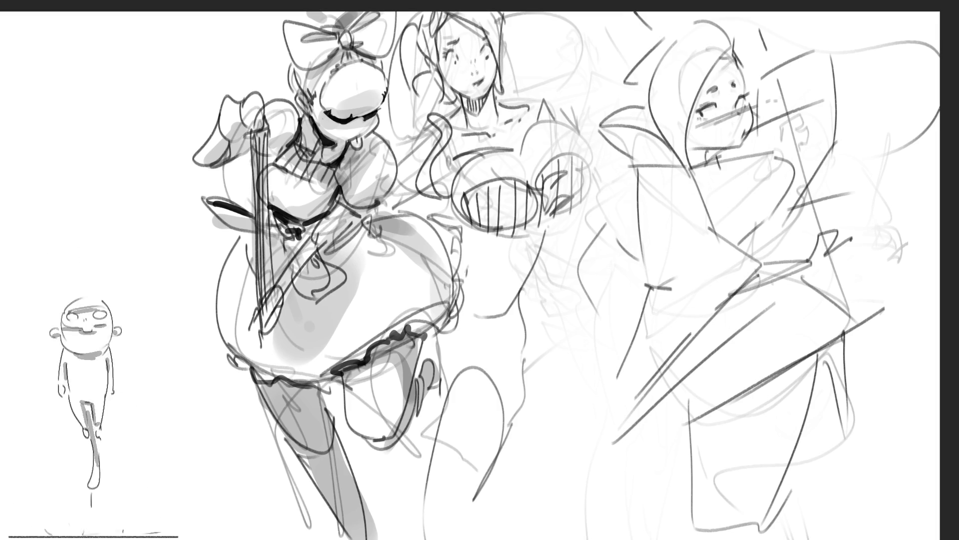
# - Erase the rough hooded figure, mirror the canvas horizontally, and shift the drawing right
pyautogui.moveTo(860, 250)
pyautogui.mouseDown()
pyautogui.moveTo(724, 110)
pyautogui.moveTo(772, 35)
pyautogui.moveTo(685, 67)
pyautogui.moveTo(776, 326)
pyautogui.mouseUp()
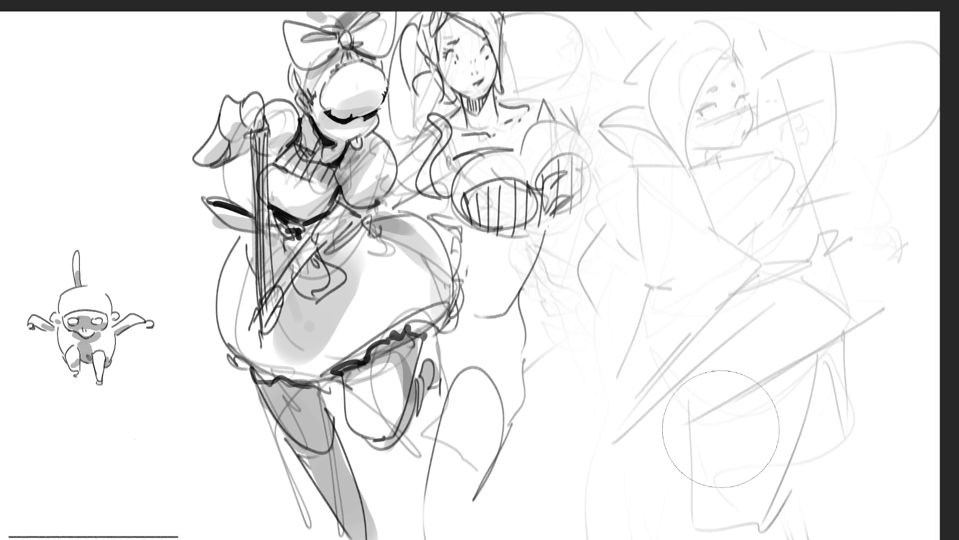
pyautogui.press('m')
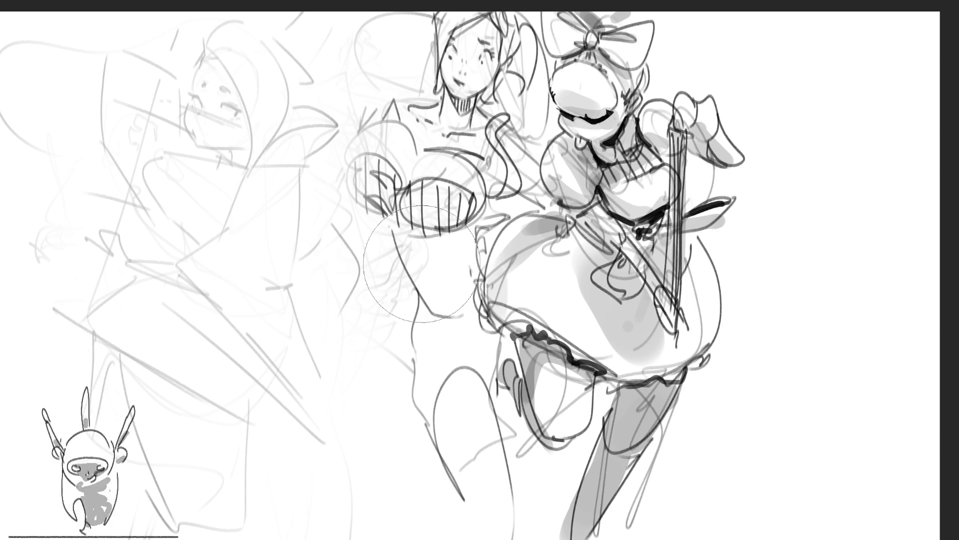
pyautogui.moveTo(539, 302)
pyautogui.mouseDown()
pyautogui.moveTo(720, 295)
pyautogui.moveTo(689, 275)
pyautogui.mouseUp()
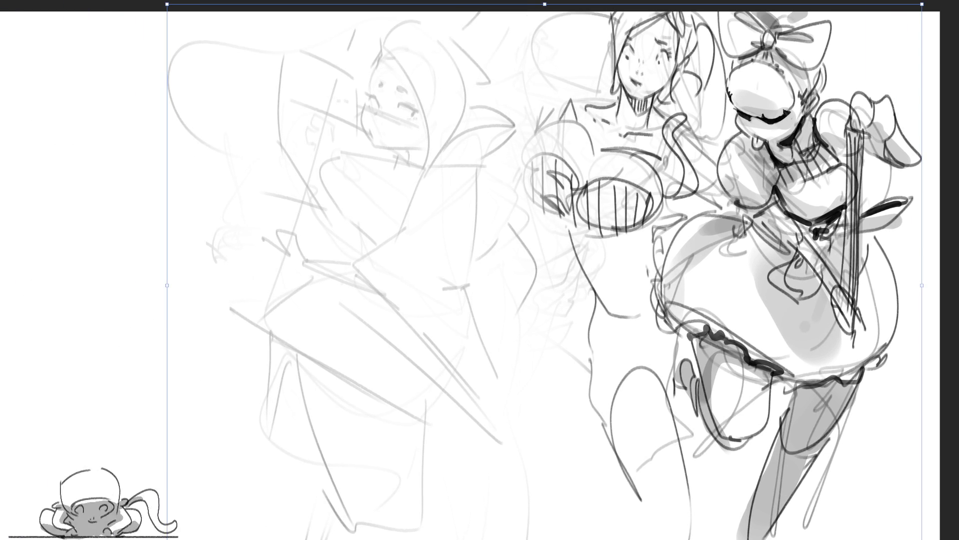
pyautogui.press('Return')
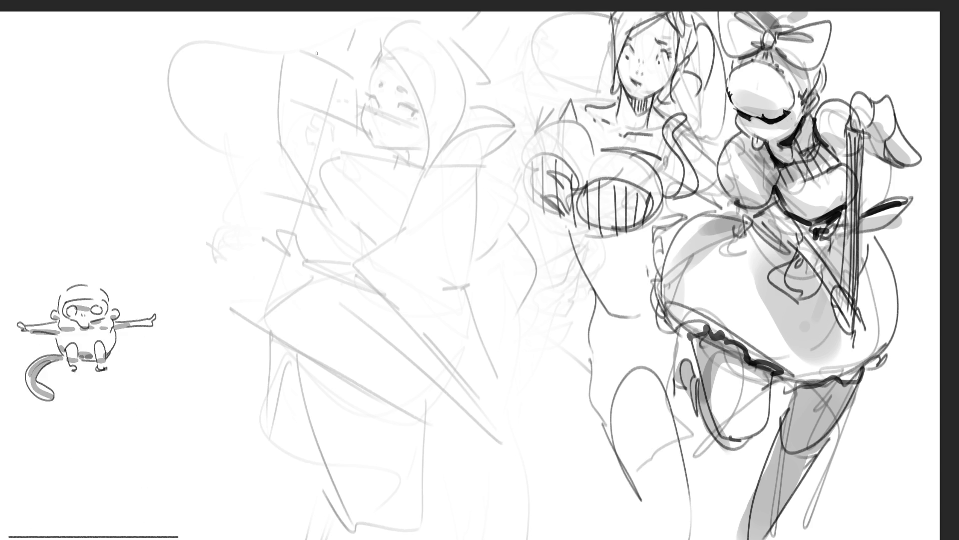
# - Ink the top of the hooded girl's head, her jawline and chin in dark lines
pyautogui.moveTo(356, 72); pyautogui.dragTo(366, 102)
pyautogui.moveTo(352, 80)
pyautogui.mouseDown()
pyautogui.moveTo(393, 41)
pyautogui.moveTo(428, 97)
pyautogui.mouseUp()
pyautogui.moveTo(364, 110)
pyautogui.mouseDown()
pyautogui.moveTo(400, 150)
pyautogui.moveTo(440, 129)
pyautogui.moveTo(447, 103)
pyautogui.moveTo(372, 100)
pyautogui.moveTo(398, 86)
pyautogui.mouseUp()
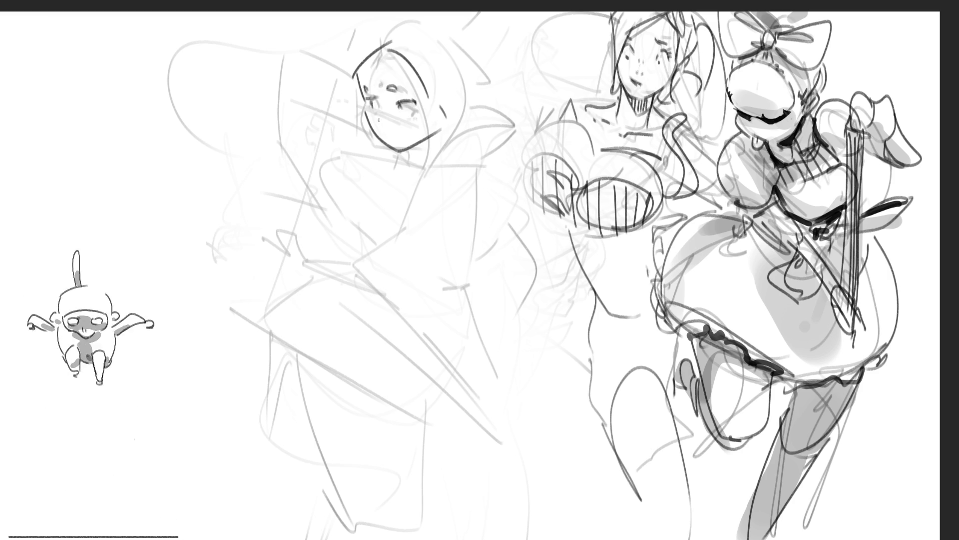
pyautogui.moveTo(382, 135)
pyautogui.mouseDown()
pyautogui.moveTo(432, 130)
pyautogui.moveTo(440, 105)
pyautogui.moveTo(451, 106)
pyautogui.moveTo(444, 100)
pyautogui.mouseUp()
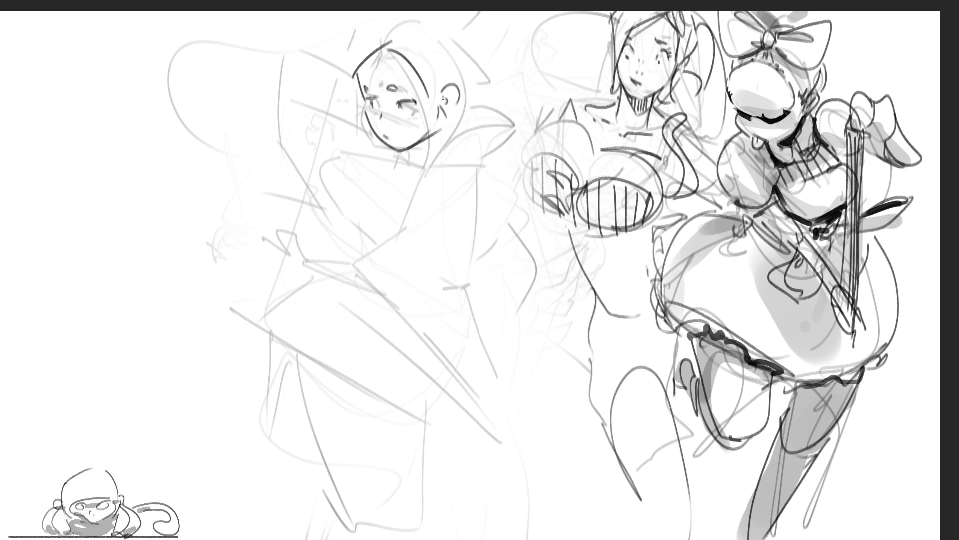
# - Draw dark hair strands across the hooded girl's forehead, top and right side
pyautogui.moveTo(356, 61)
pyautogui.mouseDown()
pyautogui.moveTo(390, 32)
pyautogui.moveTo(452, 44)
pyautogui.mouseUp()
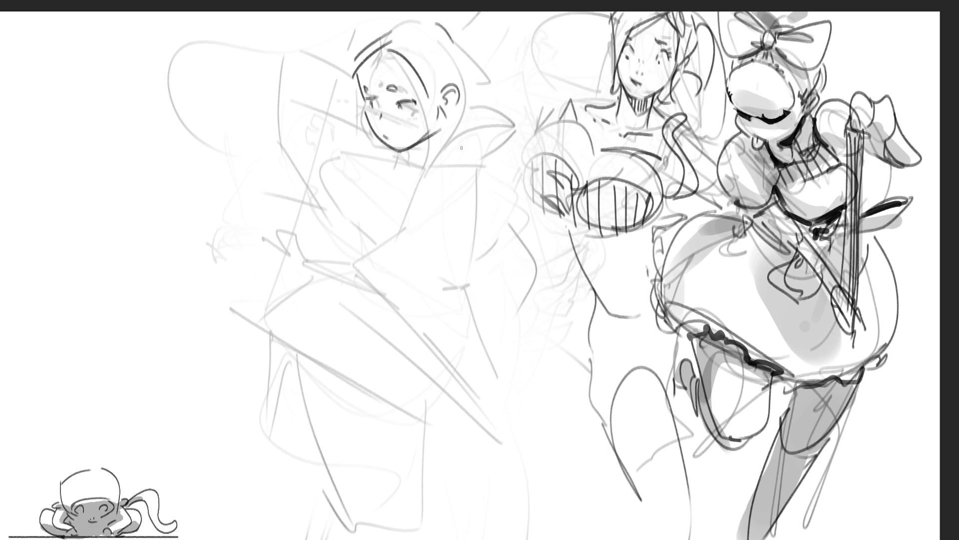
pyautogui.moveTo(382, 44)
pyautogui.mouseDown()
pyautogui.moveTo(369, 76)
pyautogui.moveTo(393, 75)
pyautogui.mouseUp()
pyautogui.moveTo(449, 39); pyautogui.dragTo(455, 73)
pyautogui.moveTo(460, 33); pyautogui.dragTo(477, 86)
pyautogui.moveTo(424, 27); pyautogui.dragTo(406, 20)
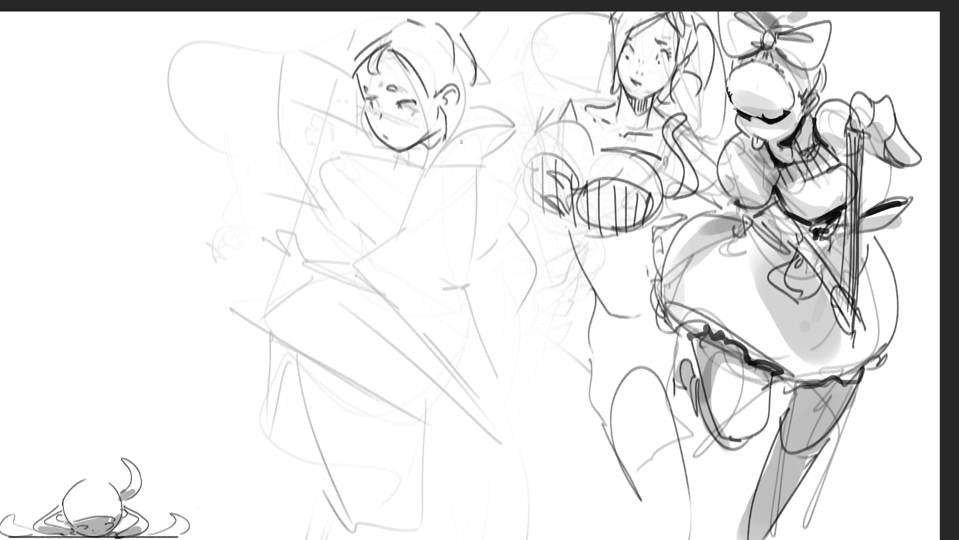
# - Draw the collar and darken the hood and hair right of her face
pyautogui.moveTo(420, 155)
pyautogui.mouseDown()
pyautogui.moveTo(440, 160)
pyautogui.moveTo(472, 115)
pyautogui.moveTo(506, 105)
pyautogui.moveTo(510, 127)
pyautogui.mouseUp()
pyautogui.moveTo(455, 107); pyautogui.dragTo(492, 131)
pyautogui.moveTo(498, 95); pyautogui.dragTo(519, 156)
pyautogui.moveTo(492, 164); pyautogui.dragTo(484, 173)
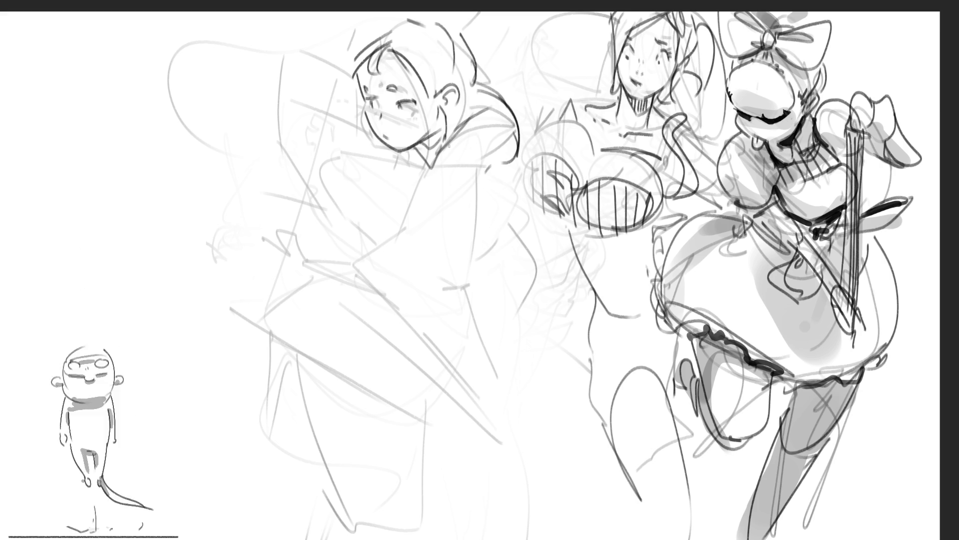
# - Outline her neck, shoulder and left arm down to the elbow
pyautogui.moveTo(352, 161)
pyautogui.mouseDown()
pyautogui.moveTo(376, 145)
pyautogui.moveTo(402, 207)
pyautogui.mouseUp()
pyautogui.moveTo(376, 132)
pyautogui.mouseDown()
pyautogui.moveTo(355, 134)
pyautogui.moveTo(321, 205)
pyautogui.mouseUp()
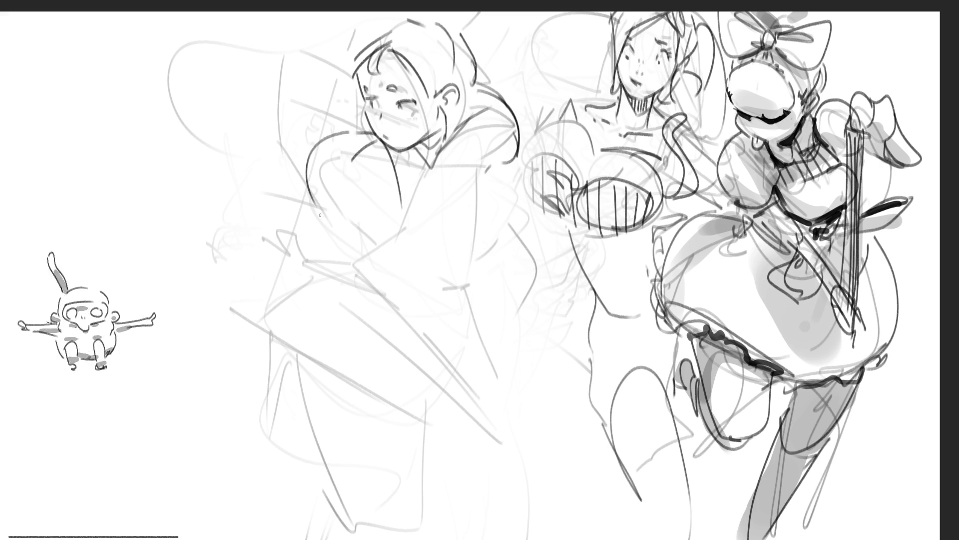
pyautogui.moveTo(309, 171)
pyautogui.mouseDown()
pyautogui.moveTo(356, 229)
pyautogui.moveTo(378, 224)
pyautogui.mouseUp()
pyautogui.moveTo(354, 161)
pyautogui.mouseDown()
pyautogui.moveTo(357, 205)
pyautogui.moveTo(392, 236)
pyautogui.mouseUp()
pyautogui.moveTo(364, 142)
pyautogui.mouseDown()
pyautogui.moveTo(392, 175)
pyautogui.moveTo(359, 170)
pyautogui.moveTo(396, 177)
pyautogui.mouseUp()
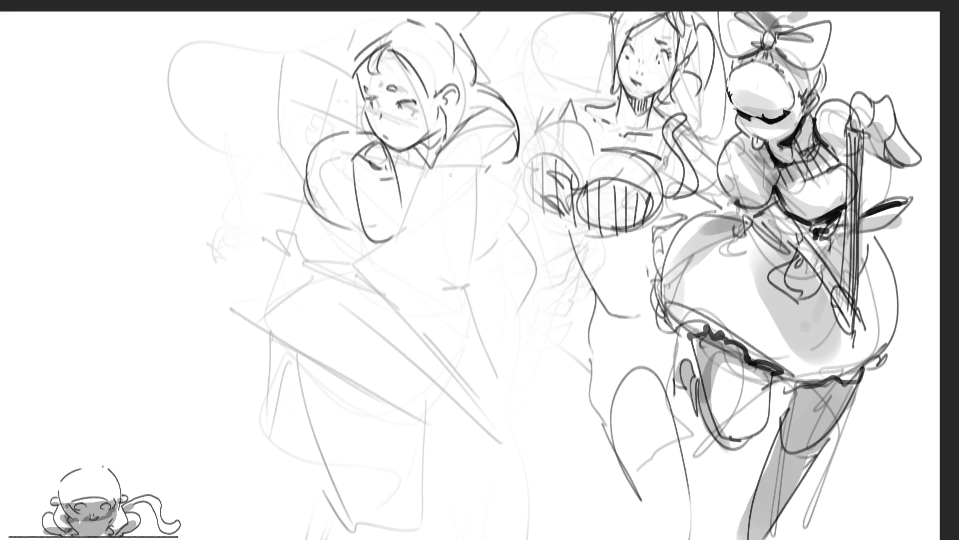
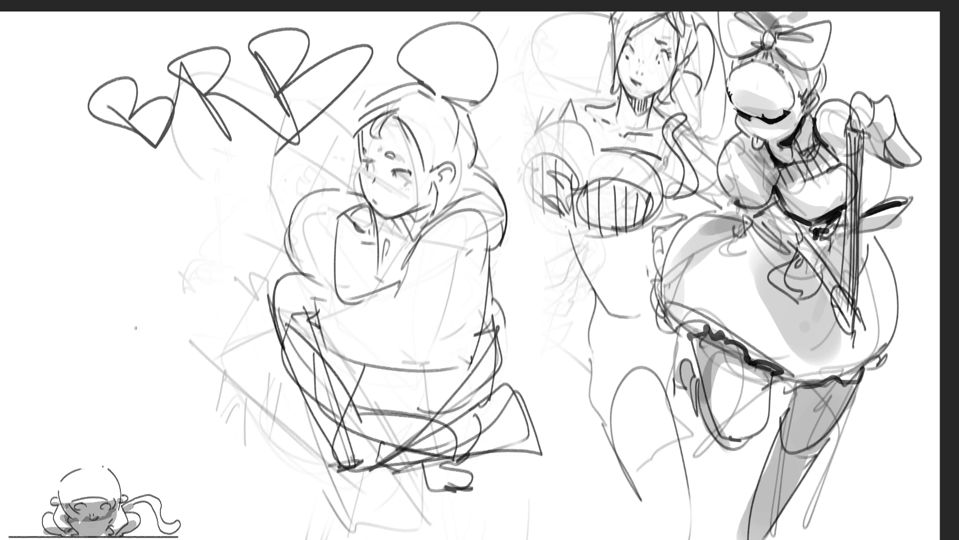
# - Try an underline and scribble over the BRB lettering, undo both, and zoom out
pyautogui.moveTo(143, 155)
pyautogui.mouseDown()
pyautogui.moveTo(269, 166)
pyautogui.moveTo(278, 159)
pyautogui.mouseUp()
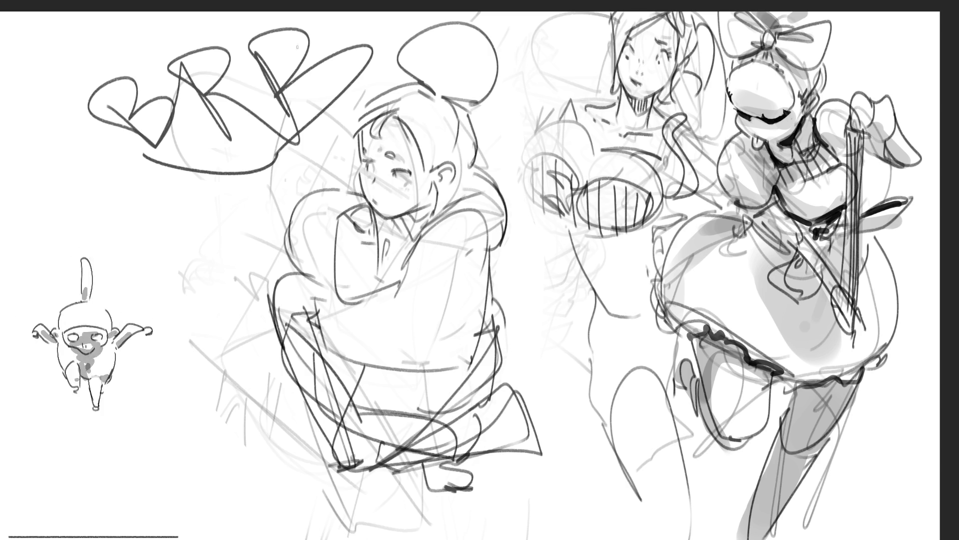
pyautogui.moveTo(335, 77)
pyautogui.mouseDown()
pyautogui.moveTo(280, 160)
pyautogui.moveTo(165, 150)
pyautogui.mouseUp()
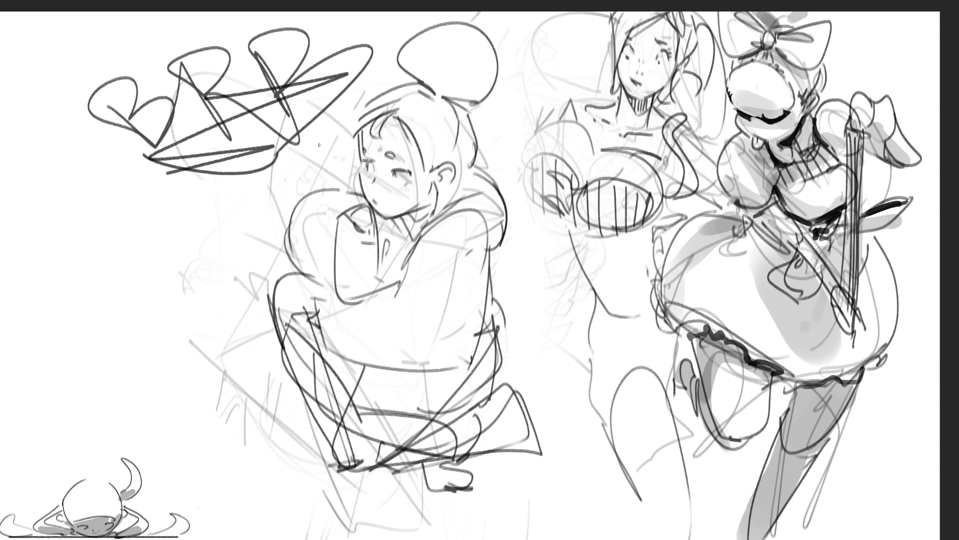
pyautogui.hotkey('ctrl', 'z')
pyautogui.hotkey('ctrl', 'z')
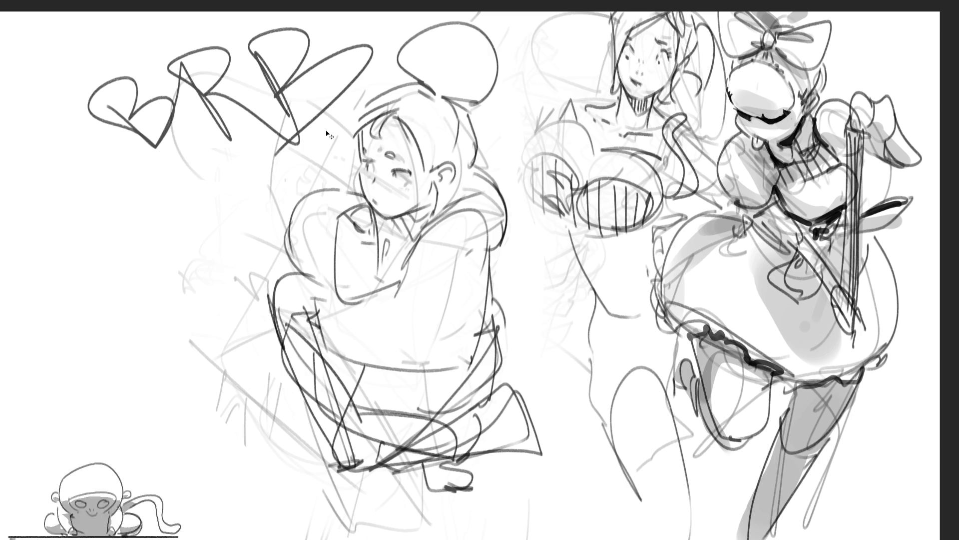
pyautogui.hotkey('ctrl', 'z')
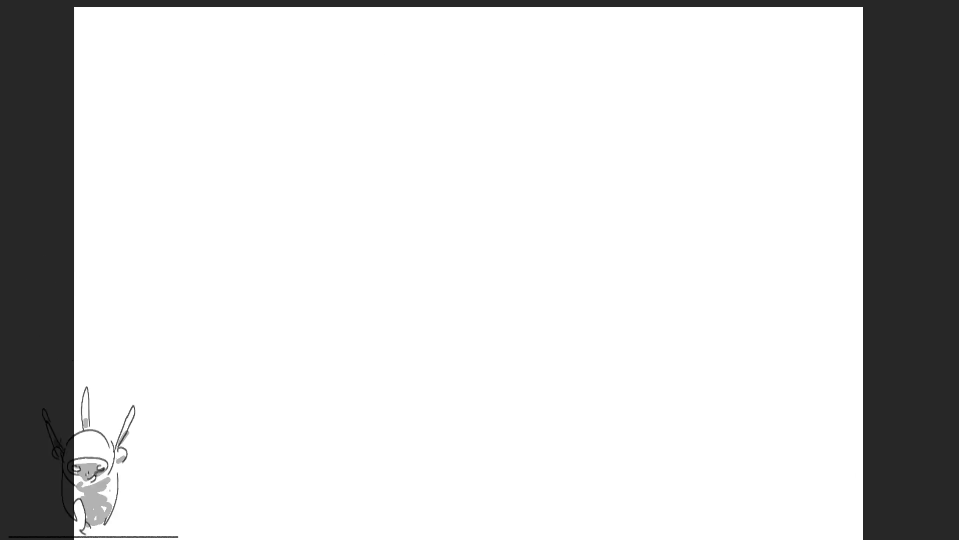
pyautogui.hotkey('ctrl', '-')
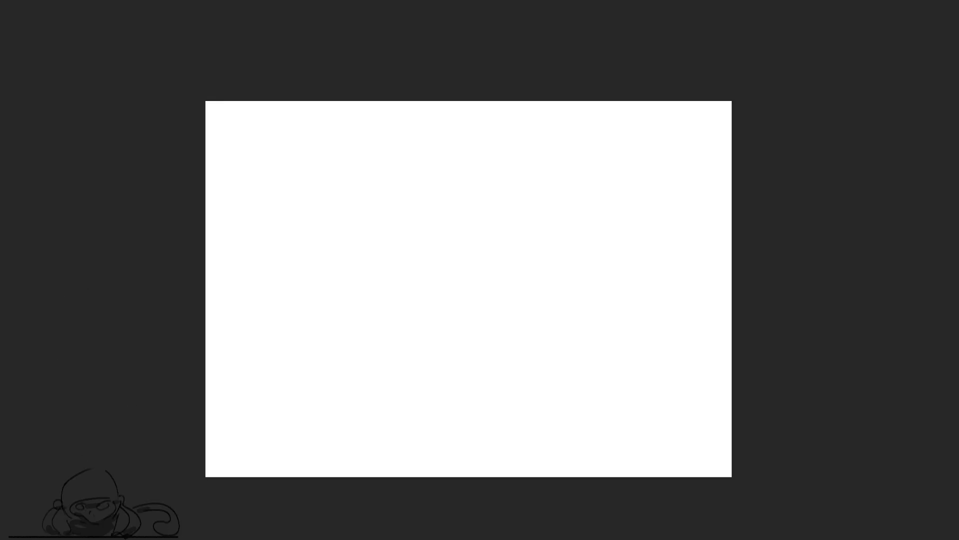
# - Free-transform the blank white area, stretching it toward the lower right
pyautogui.hotkey('ctrl', 't')
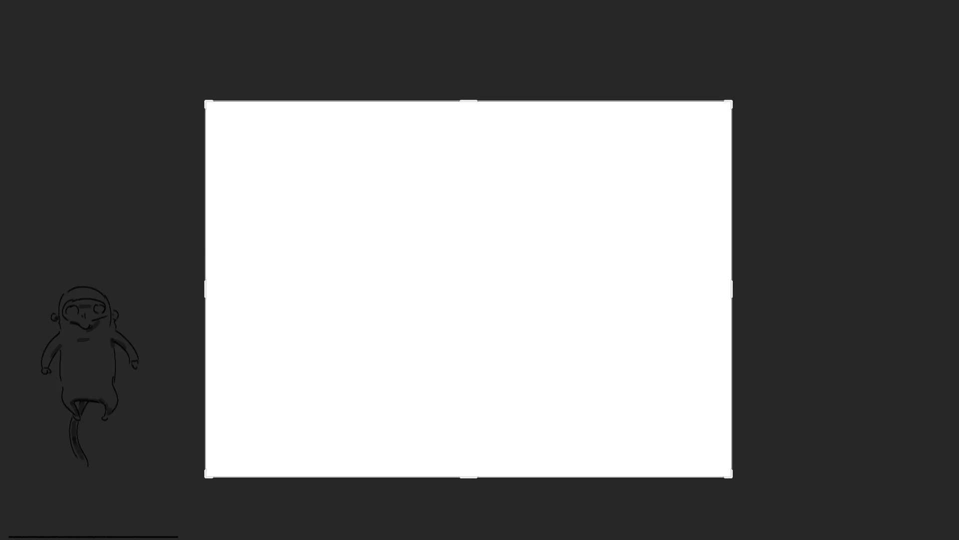
pyautogui.hotkey('ctrl', '-')
pyautogui.moveTo(666, 430); pyautogui.dragTo(950, 539)
# - Commit the enlarged white area and begin a circle near the page centre
pyautogui.press('Return')
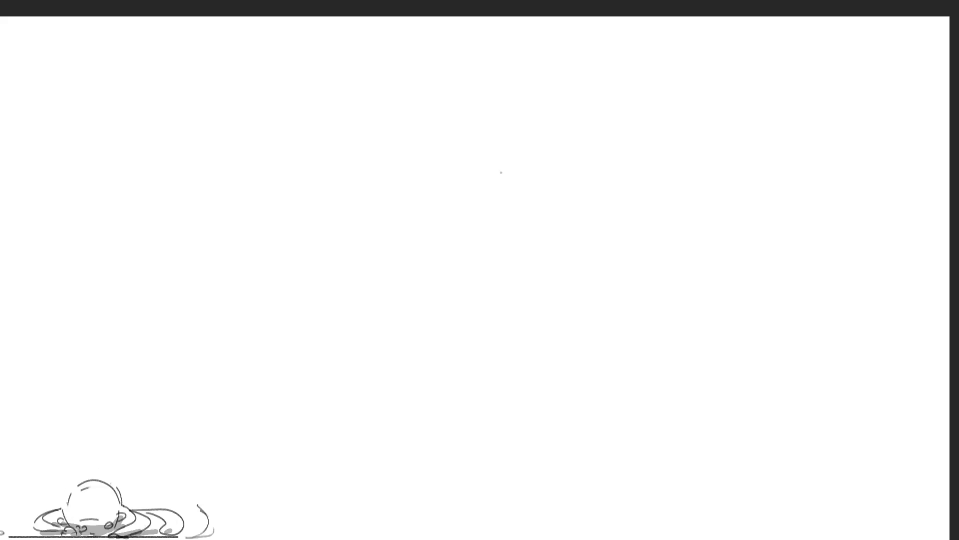
pyautogui.moveTo(429, 204)
pyautogui.mouseDown()
pyautogui.moveTo(449, 198)
pyautogui.moveTo(457, 206)
pyautogui.moveTo(429, 217)
pyautogui.moveTo(435, 228)
pyautogui.moveTo(423, 236)
pyautogui.mouseUp()
# - Close the ball's circle and add patch seams, edge hatching and a dark top accent
pyautogui.moveTo(460, 201)
pyautogui.mouseDown()
pyautogui.moveTo(478, 226)
pyautogui.moveTo(438, 251)
pyautogui.moveTo(476, 246)
pyautogui.moveTo(445, 233)
pyautogui.moveTo(460, 220)
pyautogui.moveTo(456, 239)
pyautogui.moveTo(453, 221)
pyautogui.moveTo(459, 230)
pyautogui.mouseUp()
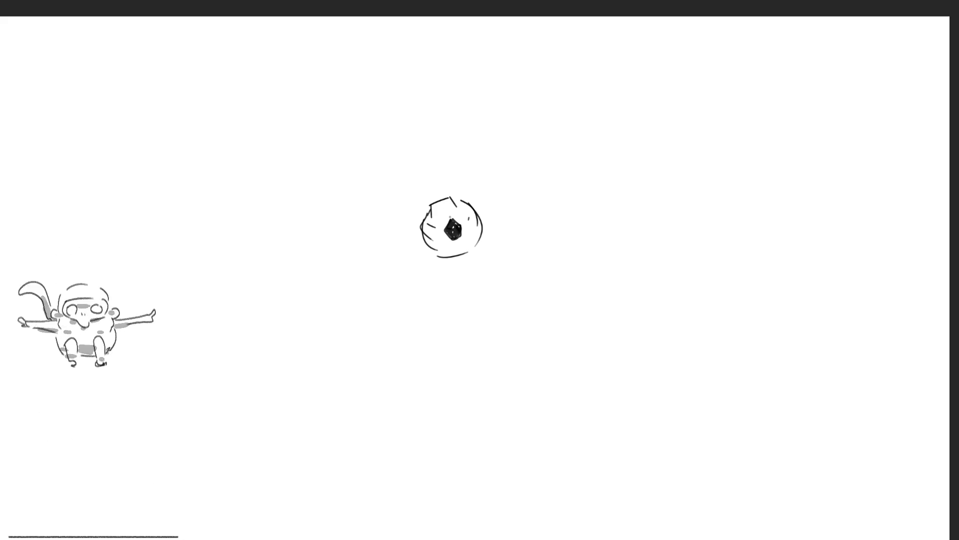
pyautogui.moveTo(446, 208)
pyautogui.mouseDown()
pyautogui.moveTo(452, 218)
pyautogui.moveTo(430, 217)
pyautogui.moveTo(448, 231)
pyautogui.moveTo(461, 203)
pyautogui.moveTo(472, 214)
pyautogui.mouseUp()
pyautogui.moveTo(475, 217)
pyautogui.mouseDown()
pyautogui.moveTo(480, 246)
pyautogui.moveTo(447, 250)
pyautogui.moveTo(458, 254)
pyautogui.mouseUp()
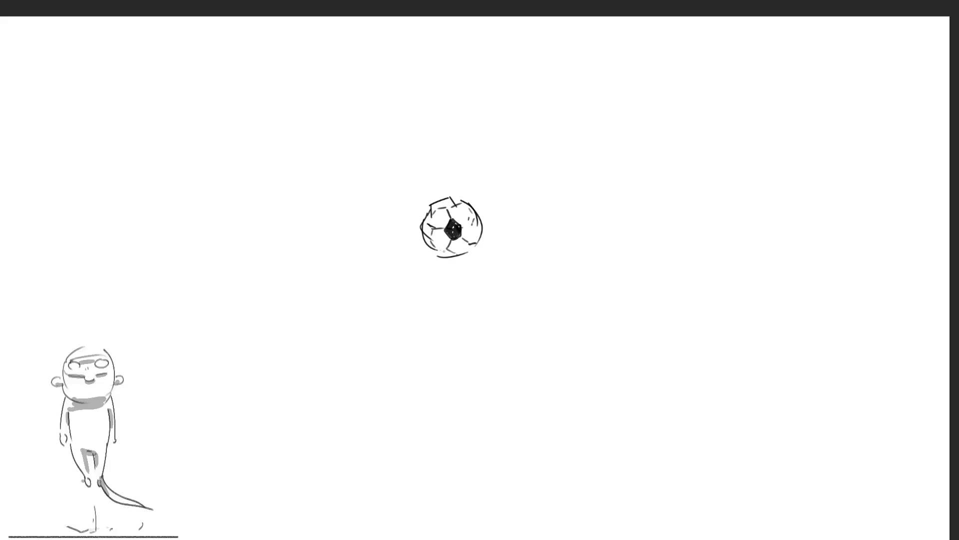
pyautogui.moveTo(423, 225)
pyautogui.mouseDown()
pyautogui.moveTo(433, 239)
pyautogui.moveTo(480, 228)
pyautogui.mouseUp()
pyautogui.moveTo(477, 223); pyautogui.dragTo(483, 229)
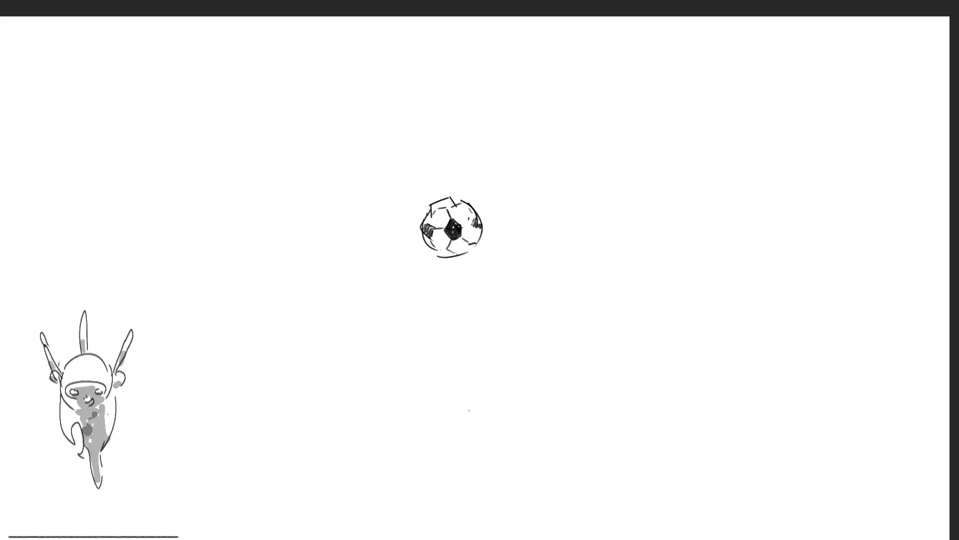
pyautogui.moveTo(443, 201); pyautogui.dragTo(450, 200)
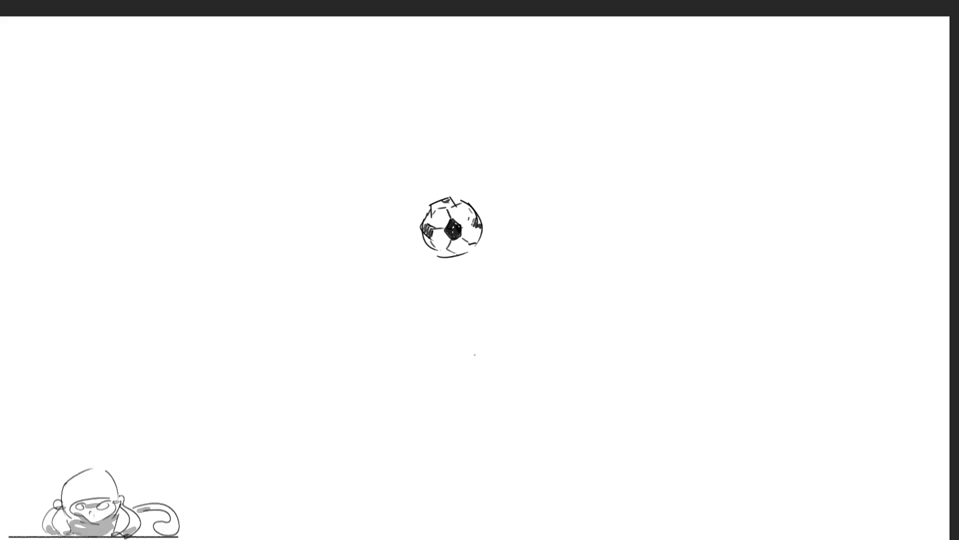
# - Shade the ball's lower part grey, rework its ground shadow, and start a stroke above it
pyautogui.moveTo(441, 241)
pyautogui.mouseDown()
pyautogui.moveTo(472, 233)
pyautogui.moveTo(465, 253)
pyautogui.mouseUp()
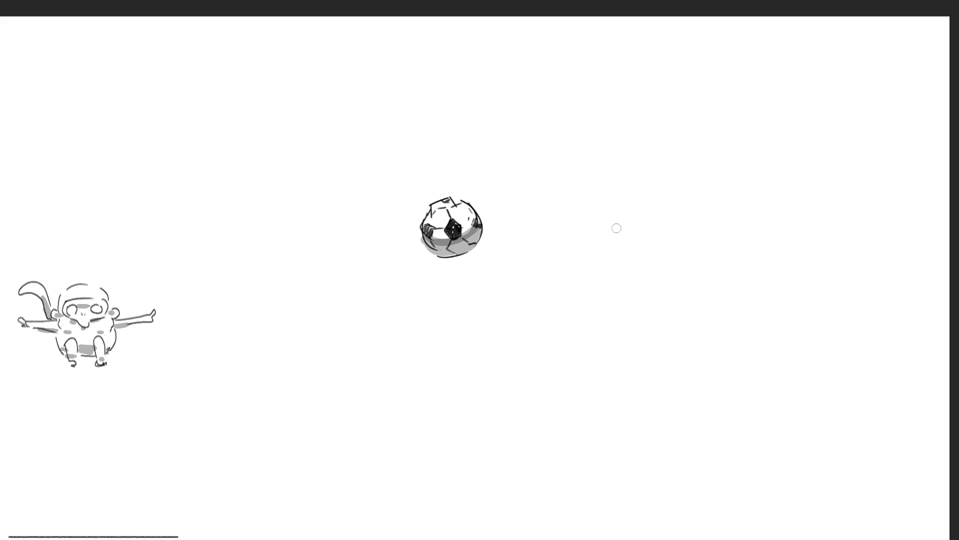
pyautogui.moveTo(428, 256)
pyautogui.mouseDown()
pyautogui.moveTo(477, 261)
pyautogui.moveTo(434, 267)
pyautogui.moveTo(479, 260)
pyautogui.moveTo(430, 261)
pyautogui.moveTo(469, 268)
pyautogui.mouseUp()
pyautogui.hotkey('ctrl', 'z')
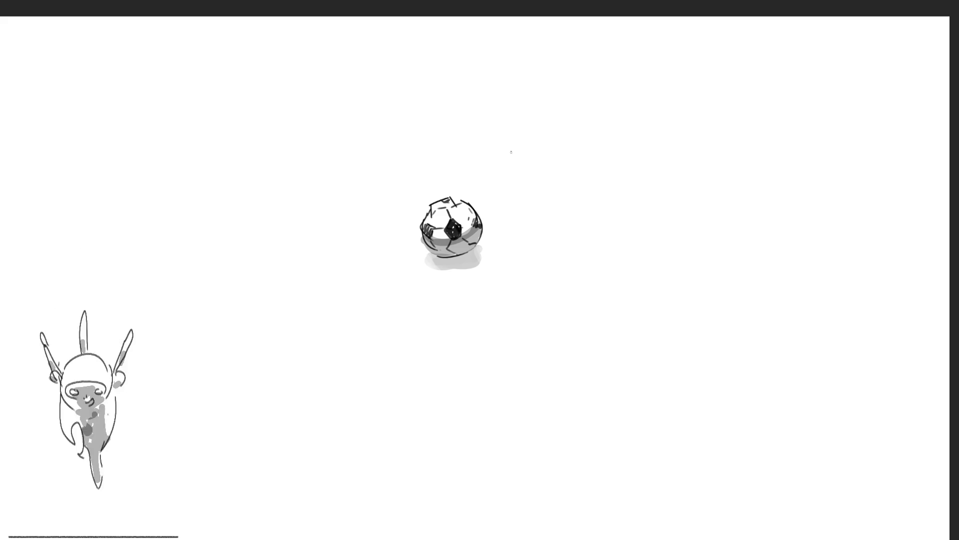
pyautogui.moveTo(504, 143); pyautogui.dragTo(507, 176)
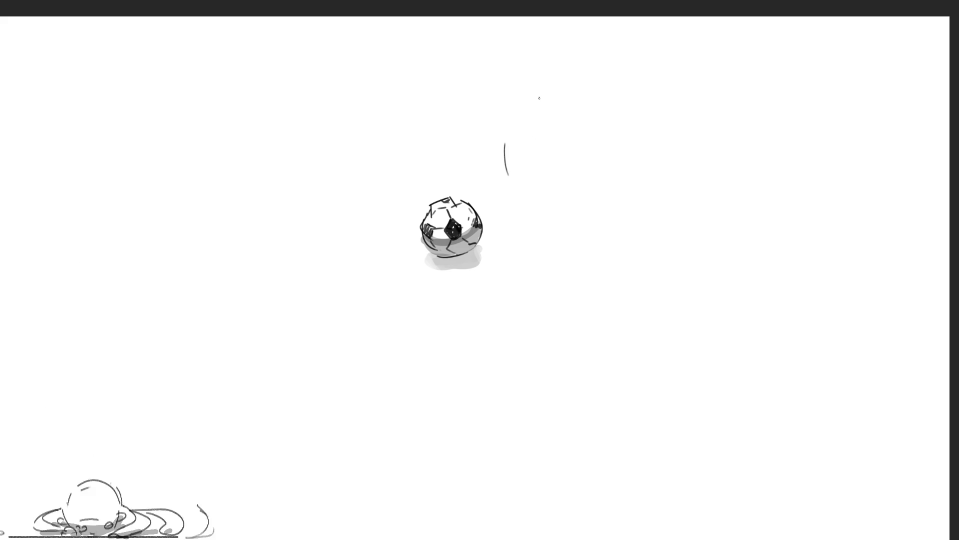
# - Draw the character's head with hair, ear and mouth, undoing stray jaw and chin lines
pyautogui.moveTo(506, 142)
pyautogui.mouseDown()
pyautogui.moveTo(539, 144)
pyautogui.moveTo(548, 170)
pyautogui.moveTo(513, 162)
pyautogui.moveTo(520, 183)
pyautogui.mouseUp()
pyautogui.moveTo(558, 157); pyautogui.dragTo(556, 167)
pyautogui.moveTo(502, 145)
pyautogui.mouseDown()
pyautogui.moveTo(539, 115)
pyautogui.moveTo(571, 168)
pyautogui.mouseUp()
pyautogui.moveTo(512, 186); pyautogui.dragTo(523, 195)
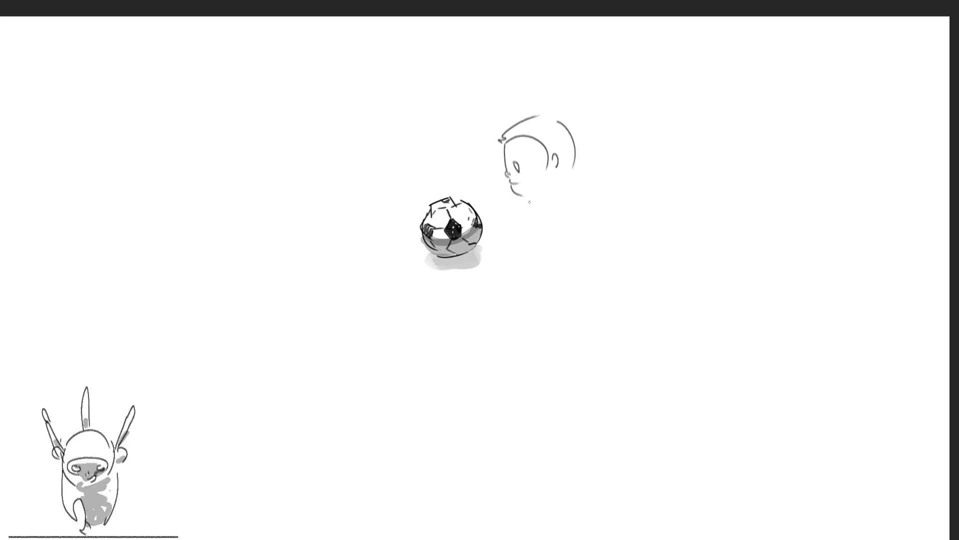
pyautogui.hotkey('ctrl', 'z')
pyautogui.moveTo(517, 177)
pyautogui.mouseDown()
pyautogui.moveTo(528, 182)
pyautogui.moveTo(537, 170)
pyautogui.moveTo(521, 193)
pyautogui.moveTo(521, 238)
pyautogui.mouseUp()
pyautogui.hotkey('ctrl', 'z')
# - Add the back line, belly button and body bottom, trying and undoing a curly tail
pyautogui.moveTo(573, 168); pyautogui.dragTo(571, 222)
pyautogui.moveTo(550, 191); pyautogui.dragTo(558, 191)
pyautogui.moveTo(524, 239)
pyautogui.mouseDown()
pyautogui.moveTo(553, 253)
pyautogui.moveTo(552, 240)
pyautogui.moveTo(570, 238)
pyautogui.moveTo(531, 255)
pyautogui.mouseUp()
pyautogui.moveTo(575, 228)
pyautogui.mouseDown()
pyautogui.moveTo(579, 253)
pyautogui.moveTo(580, 228)
pyautogui.mouseUp()
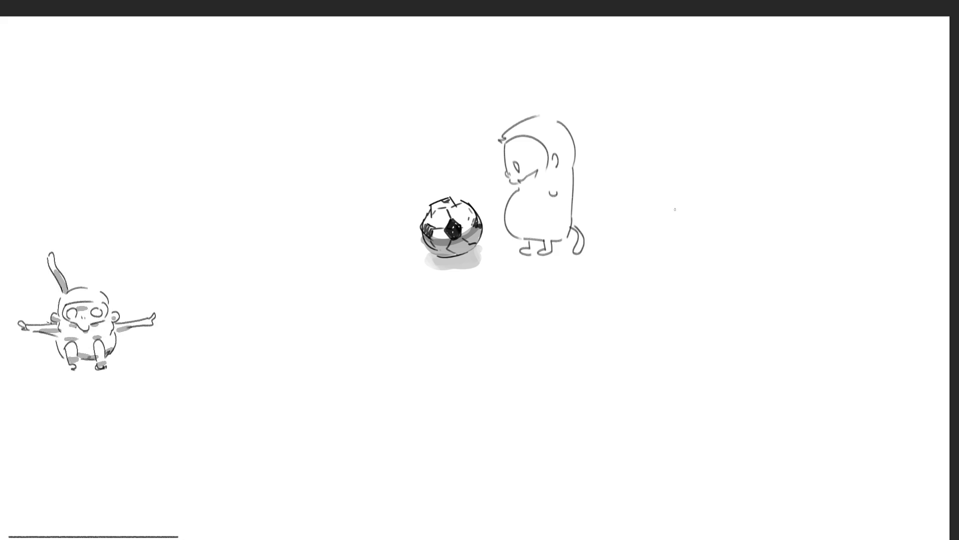
pyautogui.hotkey('ctrl', 'z')
pyautogui.hotkey('ctrl', 'z')
pyautogui.hotkey('ctrl', 'z')
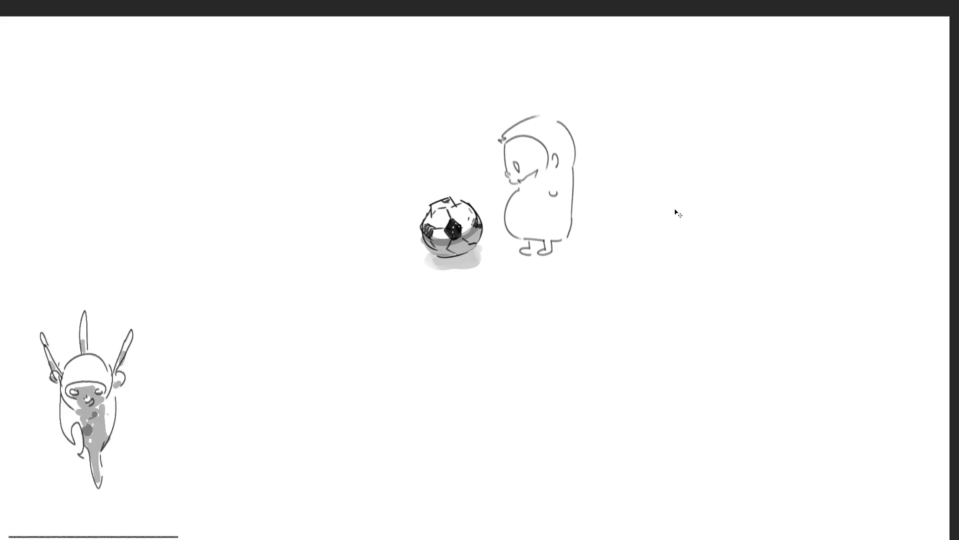
# - Undo the first character's strokes and start a new open oval face above the ball
pyautogui.hotkey('ctrl', 'z')
pyautogui.hotkey('ctrl', 'z')
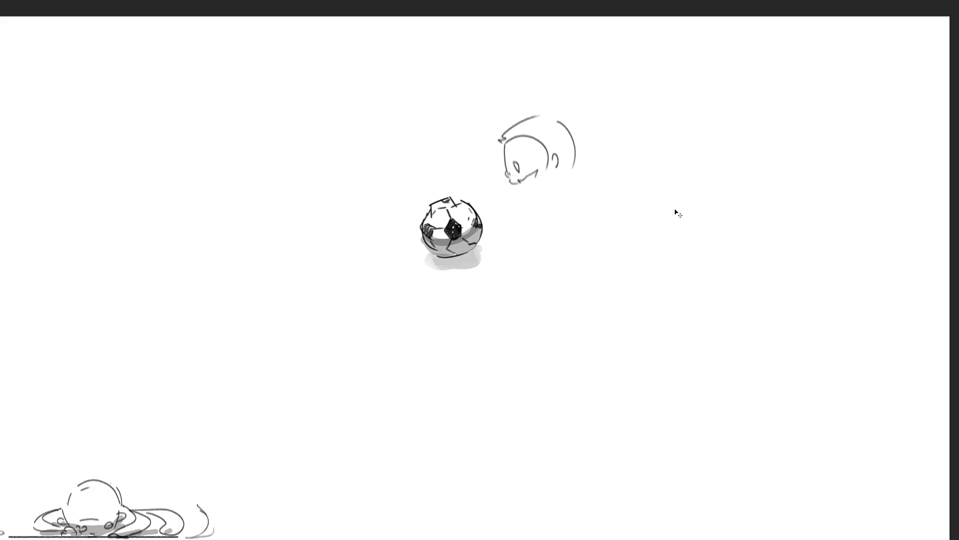
pyautogui.hotkey('ctrl', 'z')
pyautogui.hotkey('ctrl', 'z')
pyautogui.hotkey('ctrl', 'z')
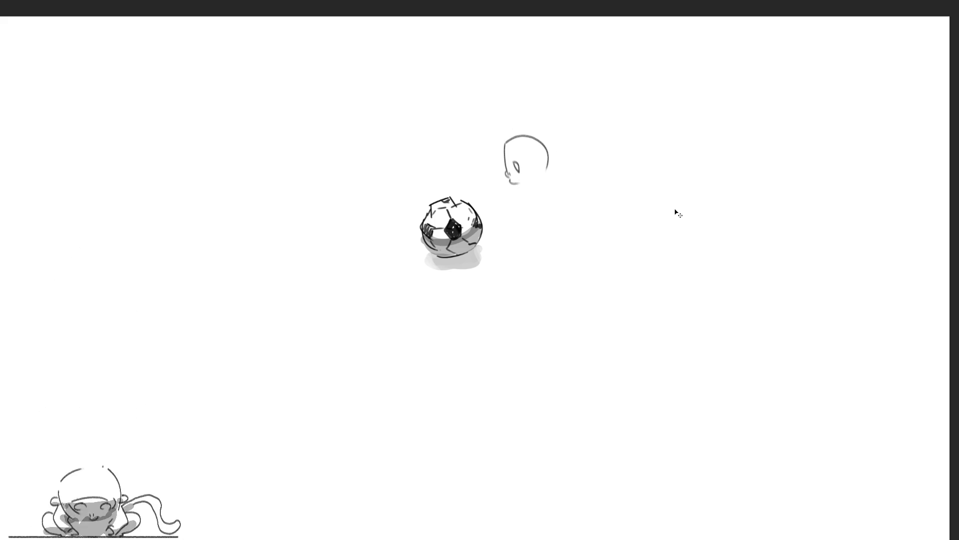
pyautogui.hotkey('ctrl', 'z')
pyautogui.hotkey('ctrl', 'z')
pyautogui.hotkey('ctrl', 'z')
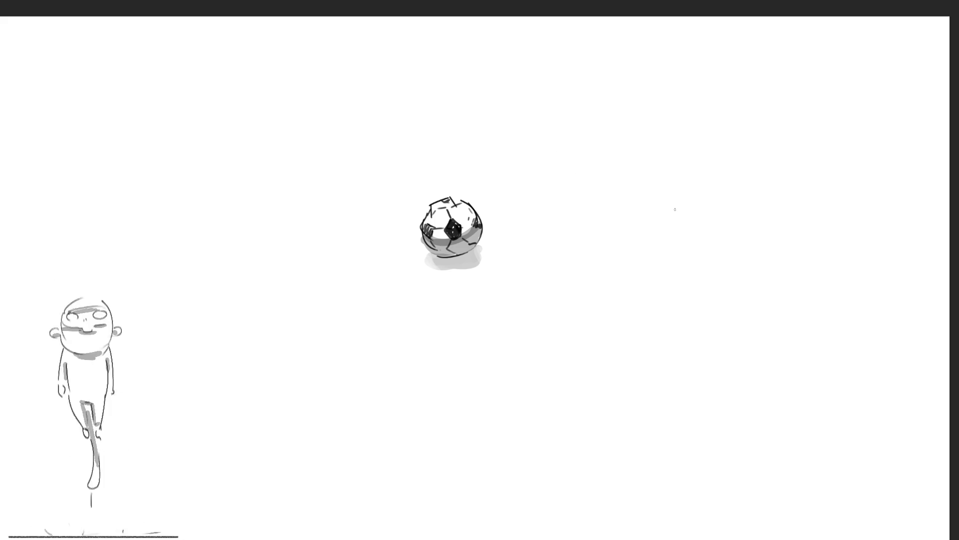
pyautogui.moveTo(451, 142)
pyautogui.mouseDown()
pyautogui.moveTo(452, 162)
pyautogui.moveTo(487, 132)
pyautogui.mouseUp()
pyautogui.moveTo(505, 135); pyautogui.dragTo(514, 174)
pyautogui.moveTo(452, 160)
pyautogui.mouseDown()
pyautogui.moveTo(473, 170)
pyautogui.moveTo(466, 160)
pyautogui.moveTo(505, 159)
pyautogui.moveTo(486, 176)
pyautogui.moveTo(445, 180)
pyautogui.mouseUp()
# - Rough in a hook, tall arc, side strokes and a long body line beside the face
pyautogui.moveTo(524, 172); pyautogui.dragTo(527, 179)
pyautogui.moveTo(442, 147)
pyautogui.mouseDown()
pyautogui.moveTo(441, 157)
pyautogui.moveTo(455, 121)
pyautogui.moveTo(514, 124)
pyautogui.mouseUp()
pyautogui.moveTo(522, 131); pyautogui.dragTo(528, 162)
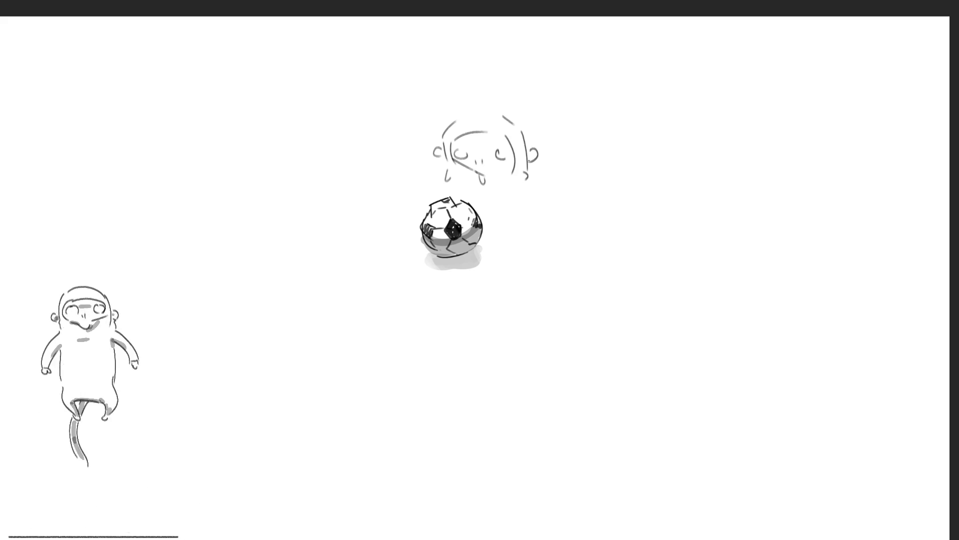
pyautogui.moveTo(455, 181); pyautogui.dragTo(454, 189)
pyautogui.moveTo(529, 177)
pyautogui.mouseDown()
pyautogui.moveTo(520, 239)
pyautogui.moveTo(488, 233)
pyautogui.mouseUp()
pyautogui.moveTo(541, 199)
pyautogui.mouseDown()
pyautogui.moveTo(549, 220)
pyautogui.moveTo(540, 233)
pyautogui.moveTo(589, 217)
pyautogui.moveTo(526, 237)
pyautogui.mouseUp()
pyautogui.hotkey('ctrl', 'z')
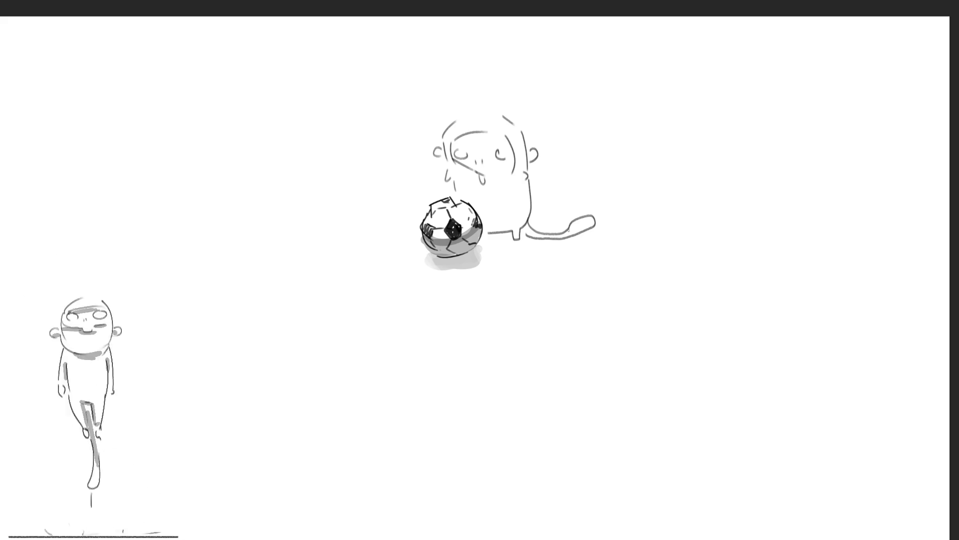
# - Skew the faint rough figure so its top leans to the right
pyautogui.click(515, 144)
pyautogui.moveTo(517, 116); pyautogui.dragTo(534, 114)
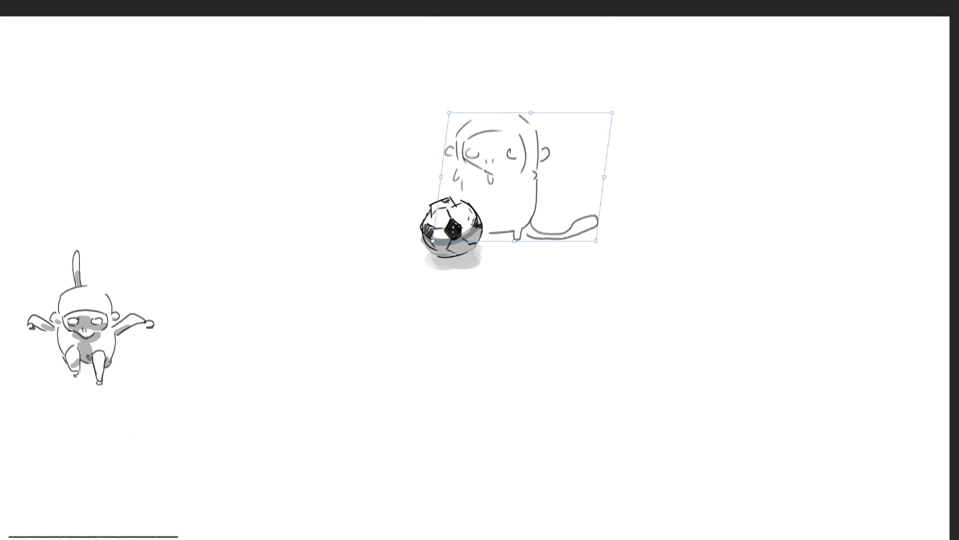
pyautogui.press('Return')
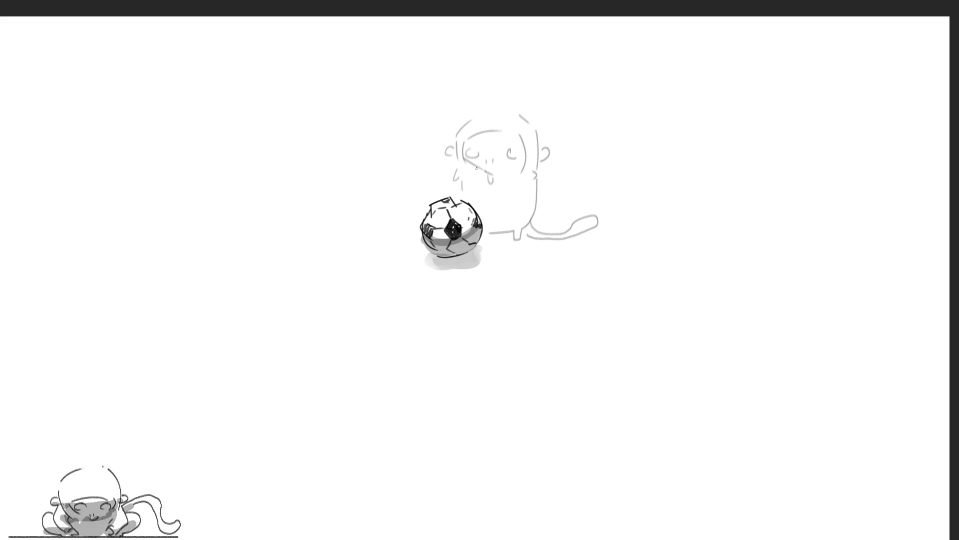
# - Draw a darker arched line over the faded figure's head
pyautogui.moveTo(466, 162)
pyautogui.mouseDown()
pyautogui.moveTo(472, 194)
pyautogui.moveTo(518, 172)
pyautogui.moveTo(519, 197)
pyautogui.moveTo(476, 181)
pyautogui.moveTo(479, 198)
pyautogui.moveTo(505, 194)
pyautogui.moveTo(501, 202)
pyautogui.mouseUp()
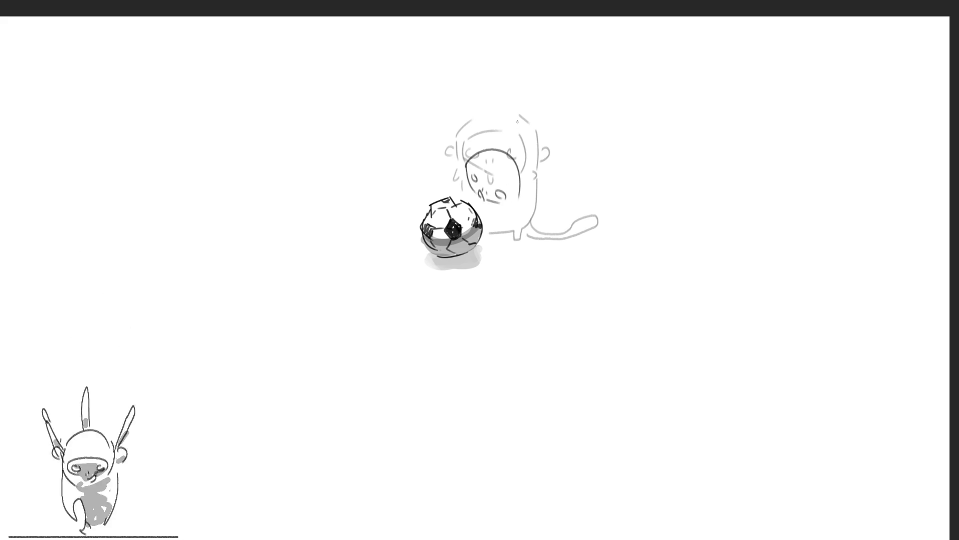
# - Trace the face, head outline and lower body in darker strokes, dropping a tall loop
pyautogui.moveTo(468, 161); pyautogui.dragTo(510, 195)
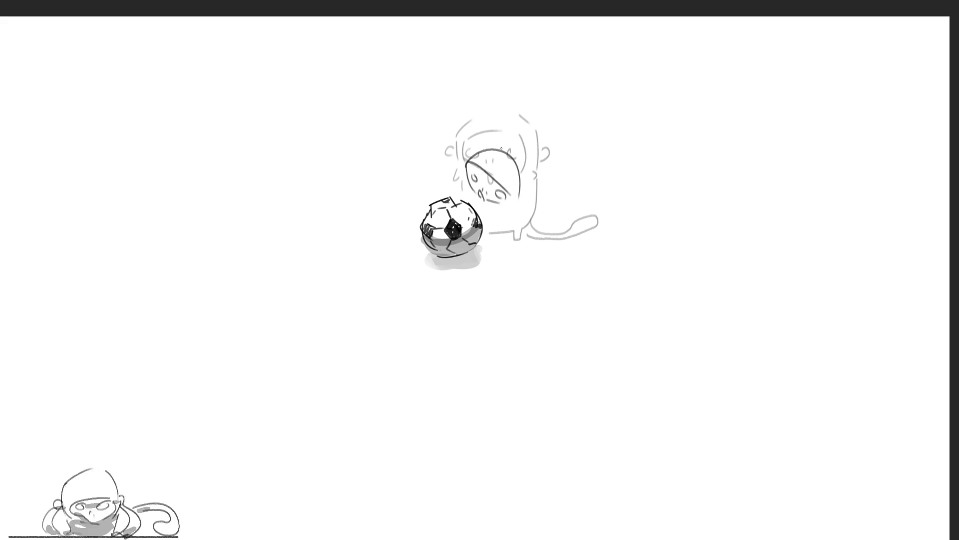
pyautogui.moveTo(458, 153)
pyautogui.mouseDown()
pyautogui.moveTo(525, 142)
pyautogui.moveTo(529, 201)
pyautogui.mouseUp()
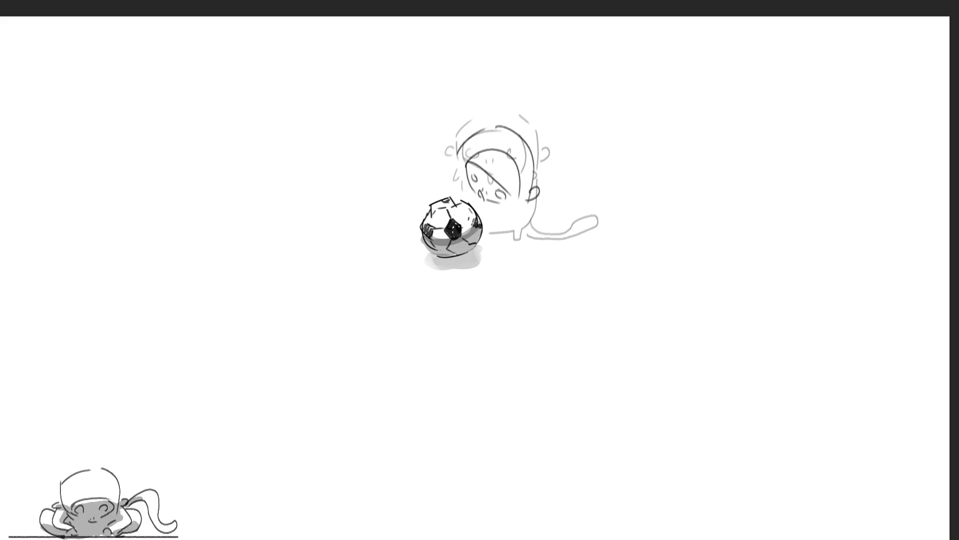
pyautogui.moveTo(459, 156)
pyautogui.mouseDown()
pyautogui.moveTo(456, 164)
pyautogui.moveTo(452, 150)
pyautogui.mouseUp()
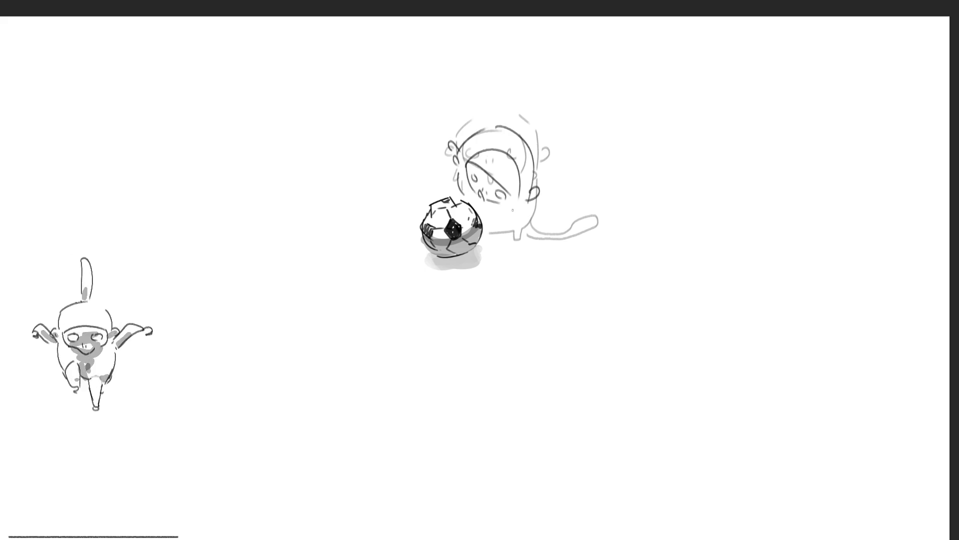
pyautogui.moveTo(483, 221); pyautogui.dragTo(520, 240)
pyautogui.moveTo(455, 135)
pyautogui.mouseDown()
pyautogui.moveTo(483, 125)
pyautogui.moveTo(465, 103)
pyautogui.moveTo(478, 116)
pyautogui.mouseUp()
pyautogui.hotkey('ctrl', 'z')
pyautogui.hotkey('ctrl', 'z')
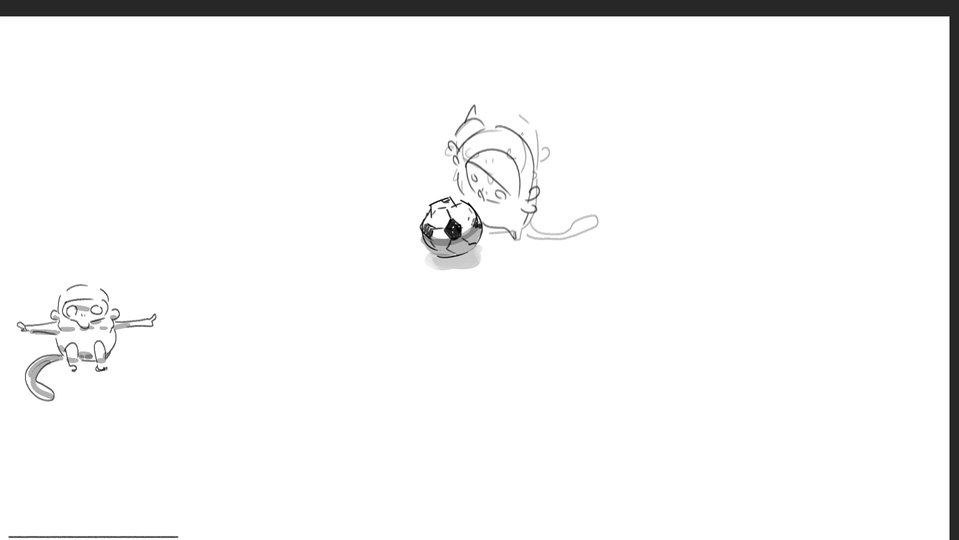
# - Draw the rounded back and hindquarter after trial strokes, and erase stray marks on the face
pyautogui.moveTo(535, 151)
pyautogui.mouseDown()
pyautogui.moveTo(598, 202)
pyautogui.moveTo(591, 228)
pyautogui.mouseUp()
pyautogui.hotkey('ctrl', 'z')
pyautogui.hotkey('ctrl', 'z')
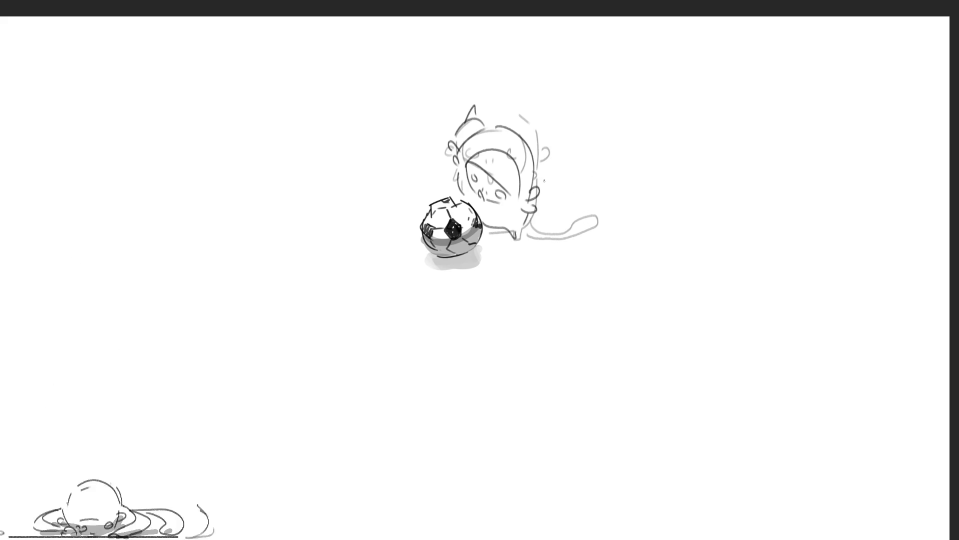
pyautogui.moveTo(537, 187); pyautogui.dragTo(567, 182)
pyautogui.moveTo(560, 225); pyautogui.dragTo(577, 234)
pyautogui.moveTo(536, 200); pyautogui.dragTo(561, 234)
pyautogui.hotkey('ctrl', 'z')
pyautogui.hotkey('ctrl', 'z')
pyautogui.moveTo(567, 183)
pyautogui.mouseDown()
pyautogui.moveTo(582, 228)
pyautogui.moveTo(574, 231)
pyautogui.mouseUp()
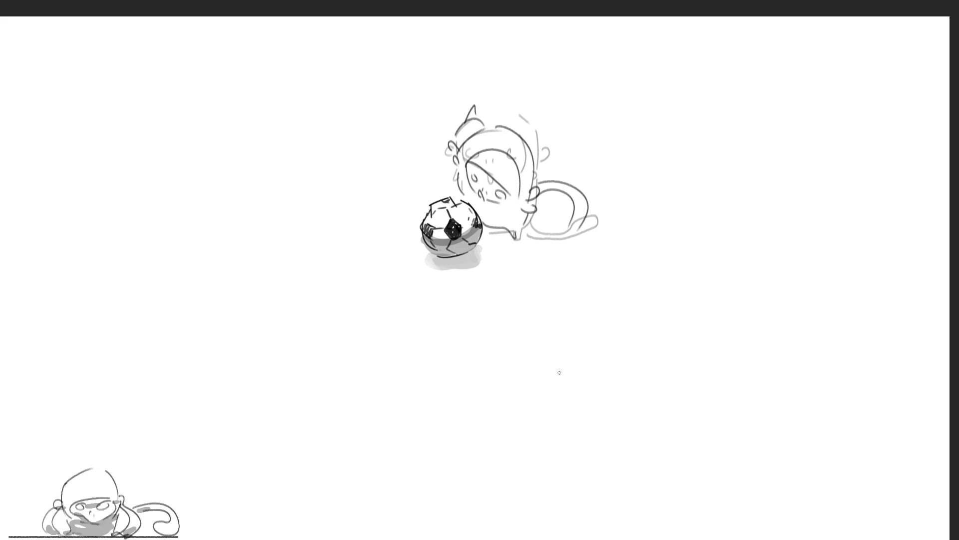
pyautogui.moveTo(502, 158)
pyautogui.mouseDown()
pyautogui.moveTo(485, 153)
pyautogui.moveTo(525, 193)
pyautogui.moveTo(508, 161)
pyautogui.mouseUp()
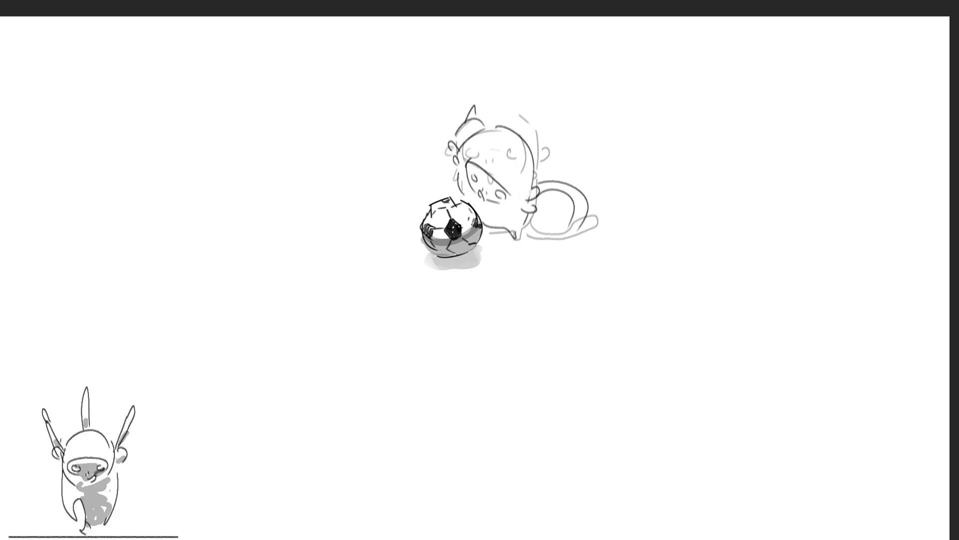
pyautogui.moveTo(474, 106); pyautogui.dragTo(463, 123)
pyautogui.moveTo(449, 162); pyautogui.dragTo(448, 181)
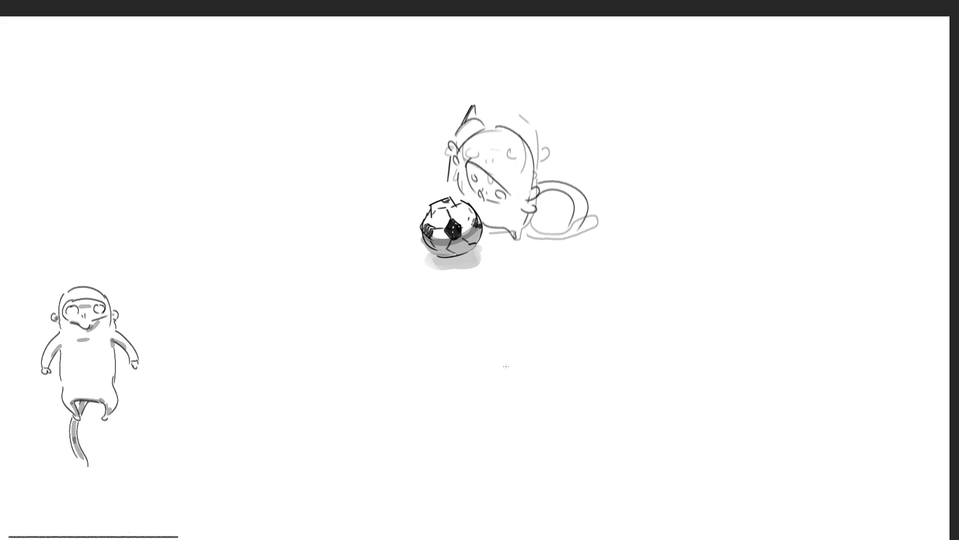
pyautogui.moveTo(451, 144); pyautogui.dragTo(484, 116)
pyautogui.moveTo(457, 148); pyautogui.dragTo(483, 122)
pyautogui.moveTo(466, 169); pyautogui.dragTo(487, 133)
pyautogui.moveTo(474, 181); pyautogui.dragTo(489, 146)
pyautogui.moveTo(494, 193)
pyautogui.mouseDown()
pyautogui.moveTo(513, 154)
pyautogui.moveTo(514, 168)
pyautogui.moveTo(549, 130)
pyautogui.mouseUp()
pyautogui.moveTo(533, 188); pyautogui.dragTo(550, 129)
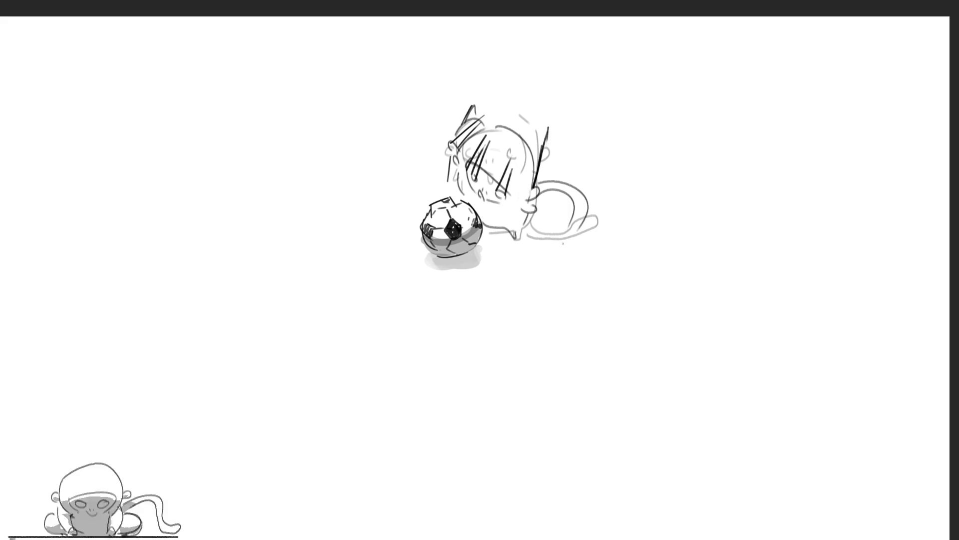
pyautogui.moveTo(549, 191); pyautogui.dragTo(576, 234)
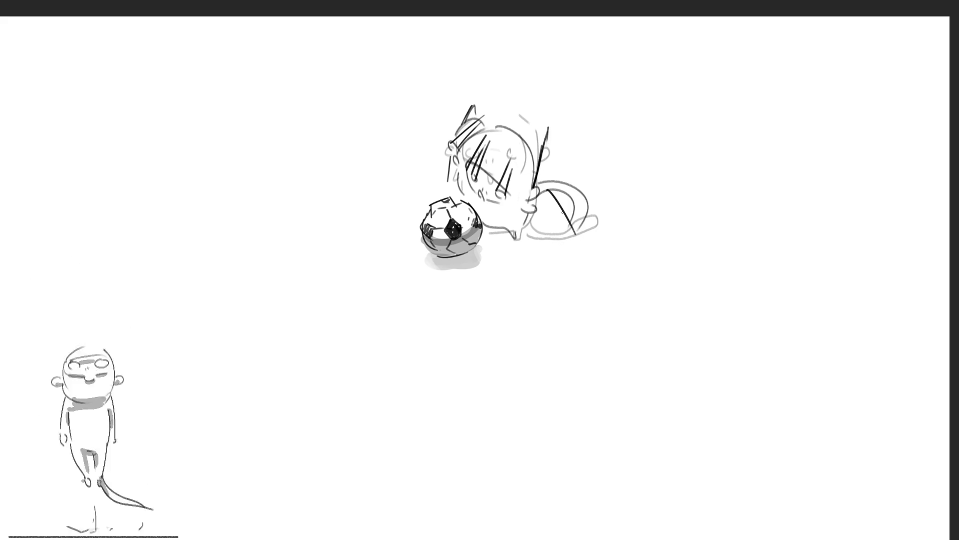
pyautogui.hotkey('ctrl', 'z')
pyautogui.moveTo(543, 191)
pyautogui.mouseDown()
pyautogui.moveTo(551, 235)
pyautogui.moveTo(584, 230)
pyautogui.mouseUp()
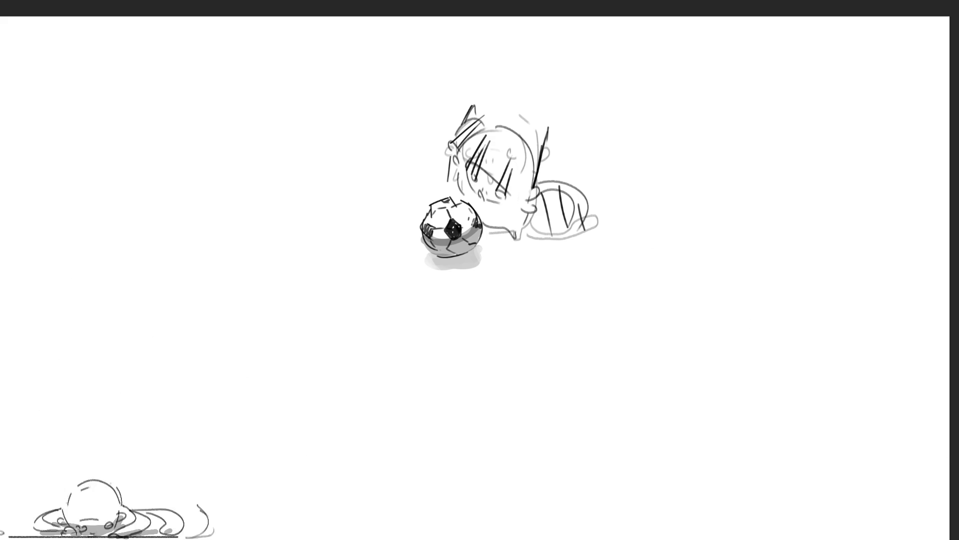
pyautogui.press('Delete')
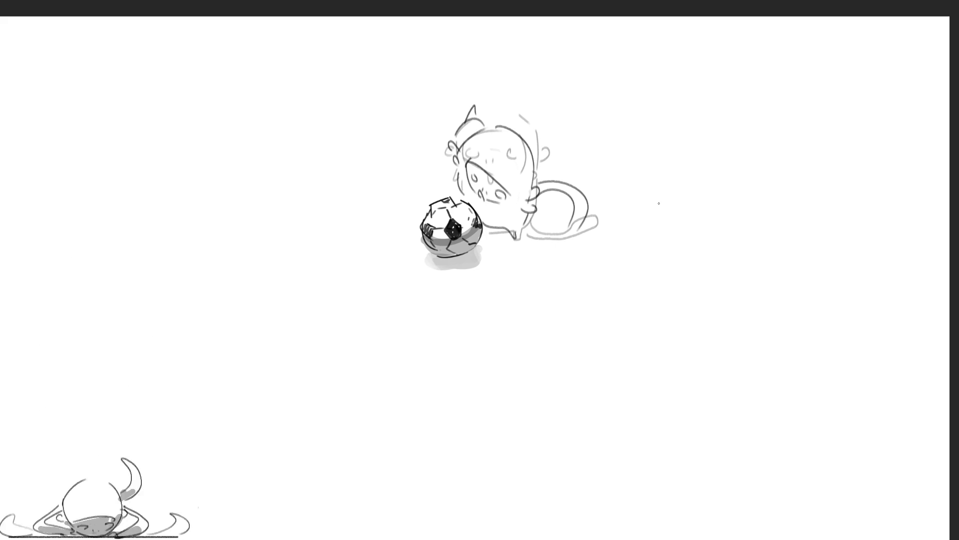
# - Erase the back and tail arcs right of the head, discarding two trial tail curves
pyautogui.moveTo(553, 186)
pyautogui.mouseDown()
pyautogui.moveTo(554, 213)
pyautogui.moveTo(581, 177)
pyautogui.moveTo(582, 198)
pyautogui.moveTo(567, 203)
pyautogui.moveTo(562, 150)
pyautogui.moveTo(588, 186)
pyautogui.mouseUp()
pyautogui.press('b')
pyautogui.moveTo(539, 183)
pyautogui.mouseDown()
pyautogui.moveTo(556, 165)
pyautogui.moveTo(582, 208)
pyautogui.mouseUp()
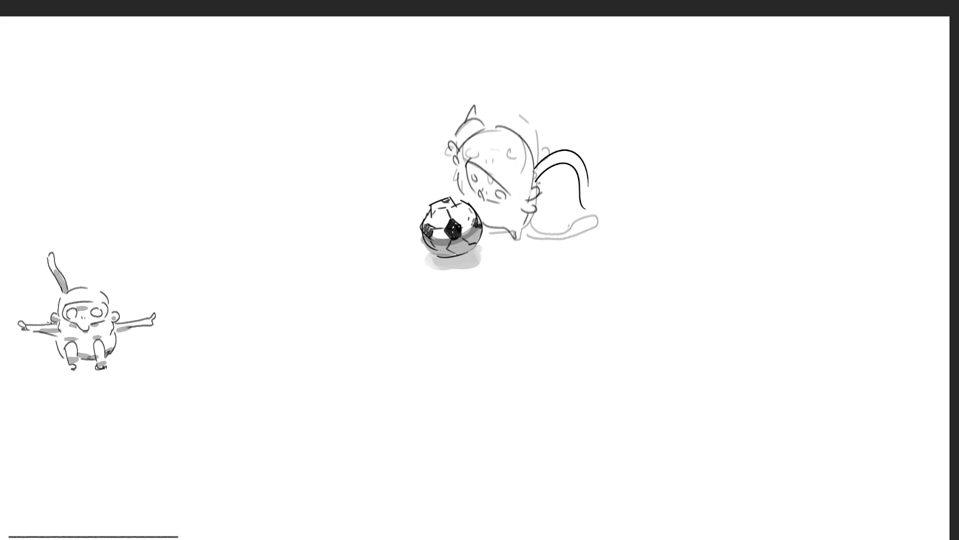
pyautogui.hotkey('ctrl', 'z')
pyautogui.hotkey('ctrl', 'z')
pyautogui.hotkey('ctrl', 'z')
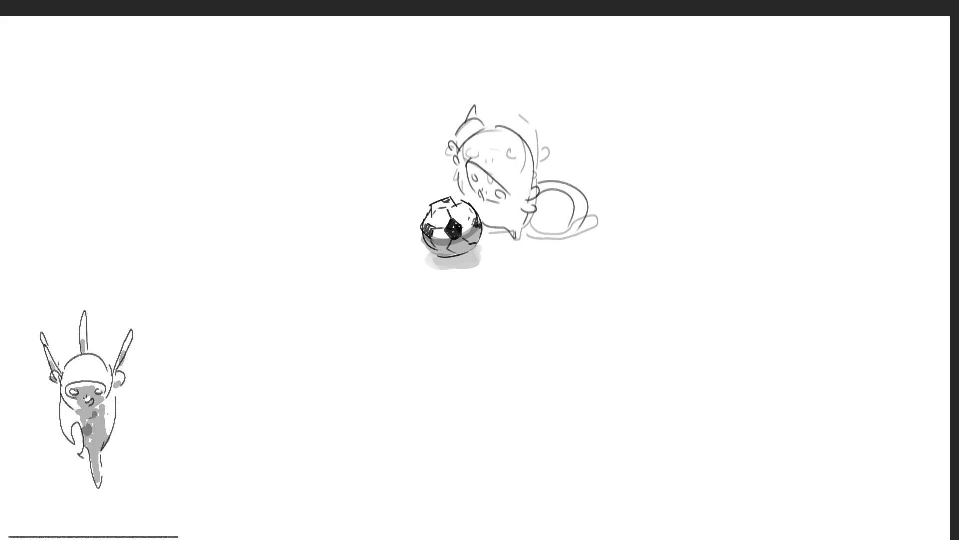
pyautogui.press('e')
pyautogui.moveTo(543, 179); pyautogui.dragTo(572, 197)
pyautogui.moveTo(582, 241); pyautogui.dragTo(574, 205)
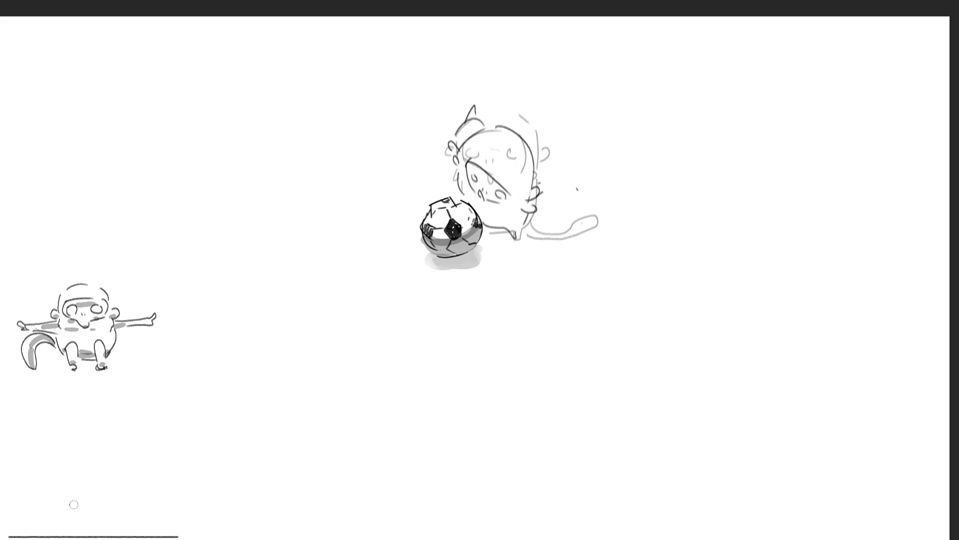
pyautogui.hotkey('ctrl', 't')
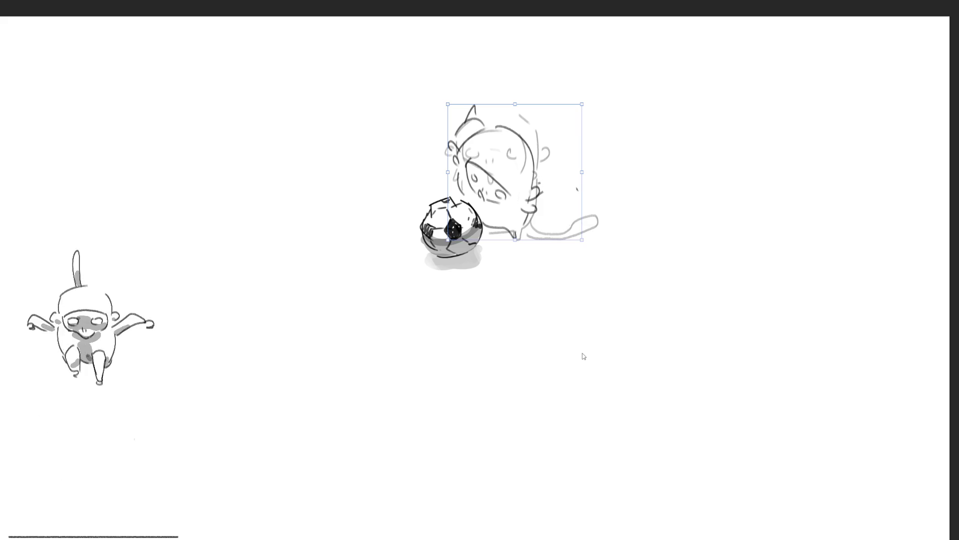
# - Nudge the sketch up slightly, apply it, and draw two arching strokes right of the head
pyautogui.press('Up')
pyautogui.press('Up')
pyautogui.press('Up')
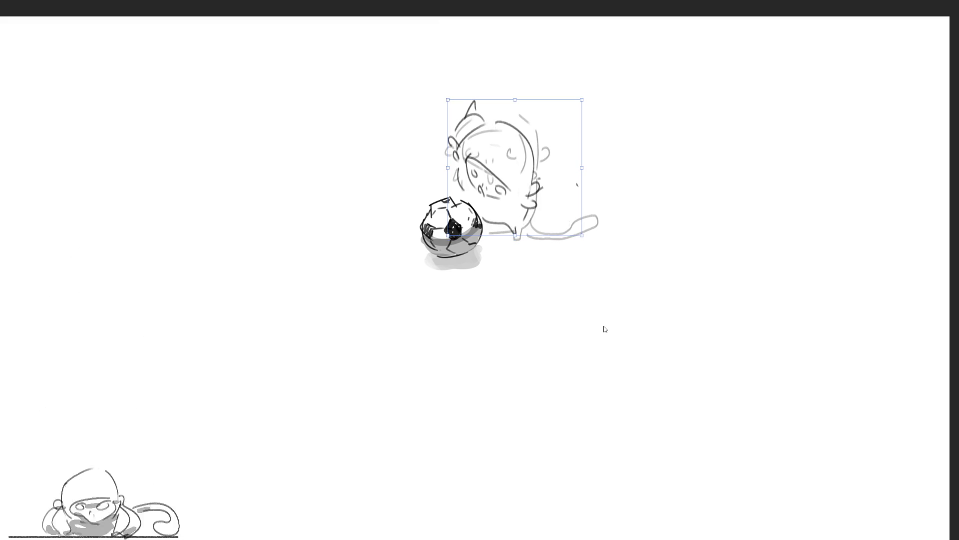
pyautogui.press('Return')
pyautogui.moveTo(525, 136)
pyautogui.mouseDown()
pyautogui.moveTo(562, 126)
pyautogui.moveTo(574, 157)
pyautogui.mouseUp()
pyautogui.moveTo(530, 143)
pyautogui.mouseDown()
pyautogui.moveTo(554, 133)
pyautogui.moveTo(576, 168)
pyautogui.mouseUp()
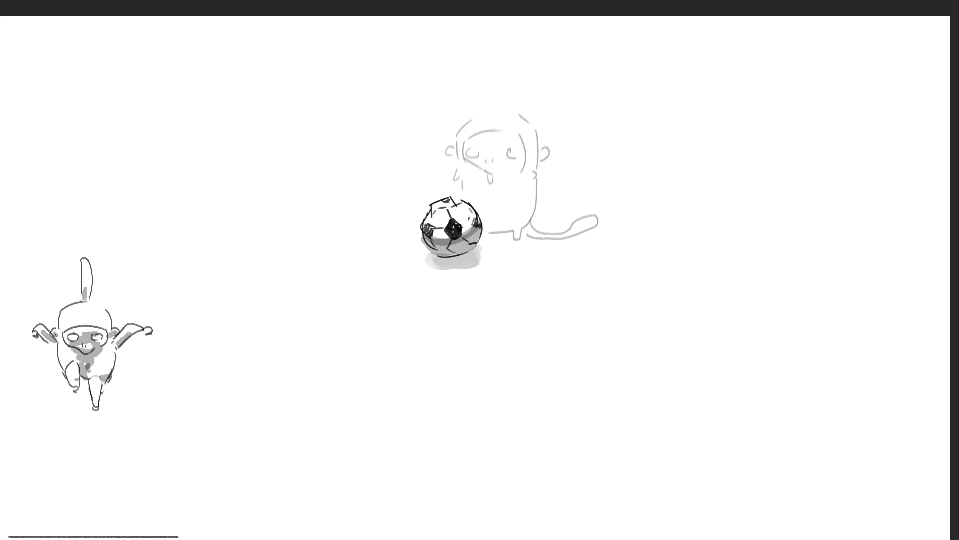
# - Ink a closed eye, curl and cheek strokes, and hair arcs on the monkey's head
pyautogui.moveTo(478, 149)
pyautogui.mouseDown()
pyautogui.moveTo(520, 165)
pyautogui.moveTo(502, 172)
pyautogui.moveTo(481, 134)
pyautogui.moveTo(525, 162)
pyautogui.mouseUp()
pyautogui.moveTo(467, 151); pyautogui.dragTo(457, 142)
pyautogui.moveTo(533, 159); pyautogui.dragTo(537, 167)
pyautogui.moveTo(464, 137)
pyautogui.mouseDown()
pyautogui.moveTo(480, 116)
pyautogui.moveTo(535, 149)
pyautogui.mouseUp()
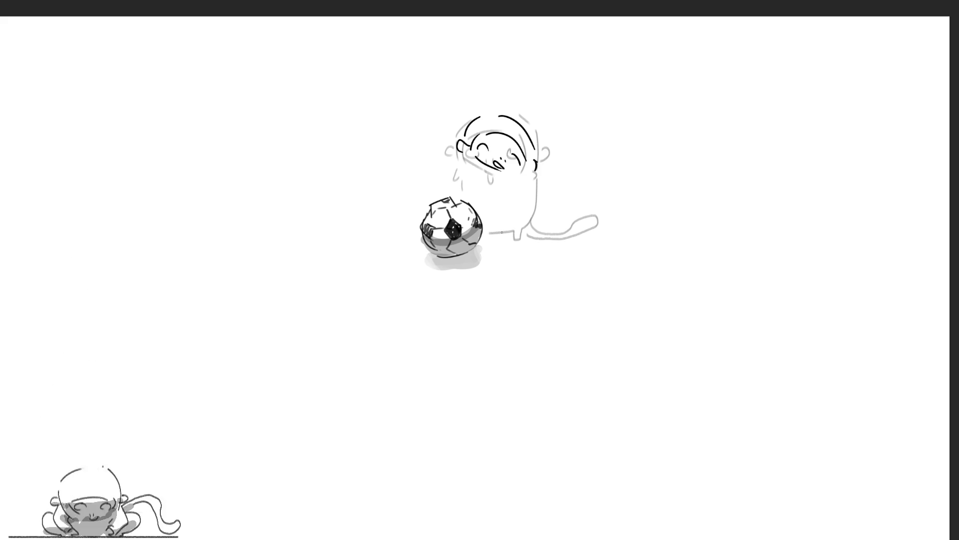
# - Sketch the cat's arm, legs and curled tail beside the ball, undoing one stray arm stroke
pyautogui.moveTo(456, 165)
pyautogui.mouseDown()
pyautogui.moveTo(479, 219)
pyautogui.moveTo(537, 216)
pyautogui.moveTo(554, 209)
pyautogui.moveTo(534, 214)
pyautogui.moveTo(550, 195)
pyautogui.mouseUp()
pyautogui.hotkey('ctrl', 'z')
pyautogui.hotkey('ctrl', 'z')
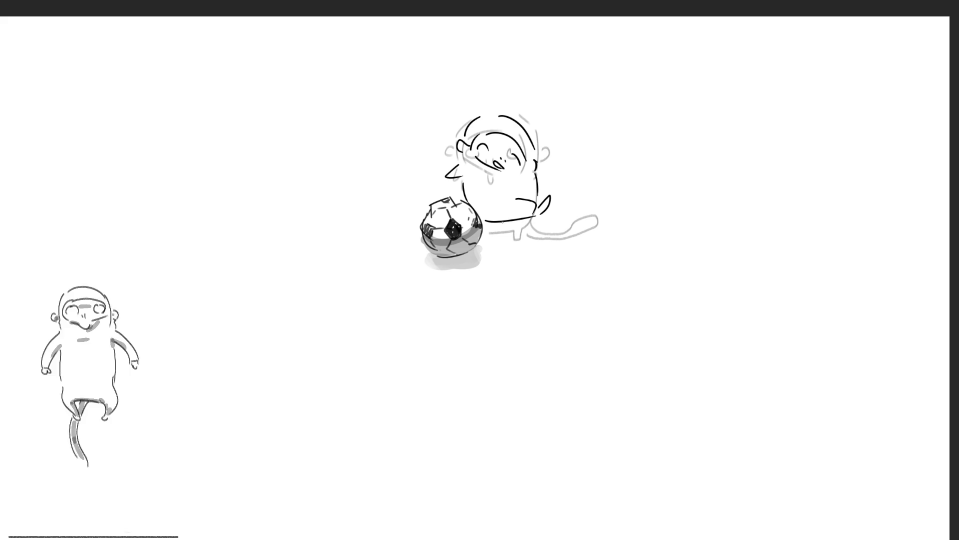
pyautogui.moveTo(501, 226)
pyautogui.mouseDown()
pyautogui.moveTo(505, 238)
pyautogui.moveTo(518, 235)
pyautogui.mouseUp()
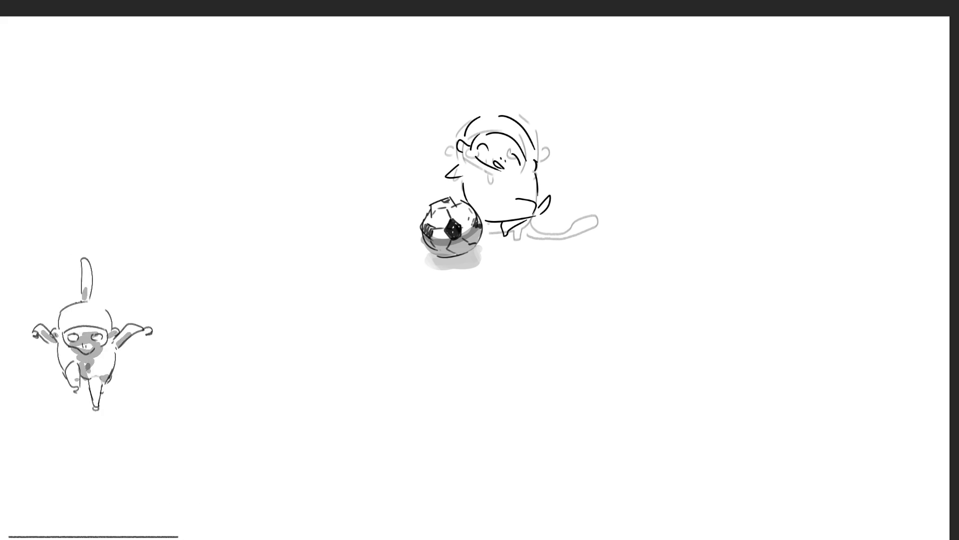
pyautogui.moveTo(433, 195)
pyautogui.mouseDown()
pyautogui.moveTo(425, 193)
pyautogui.moveTo(434, 160)
pyautogui.moveTo(430, 191)
pyautogui.mouseUp()
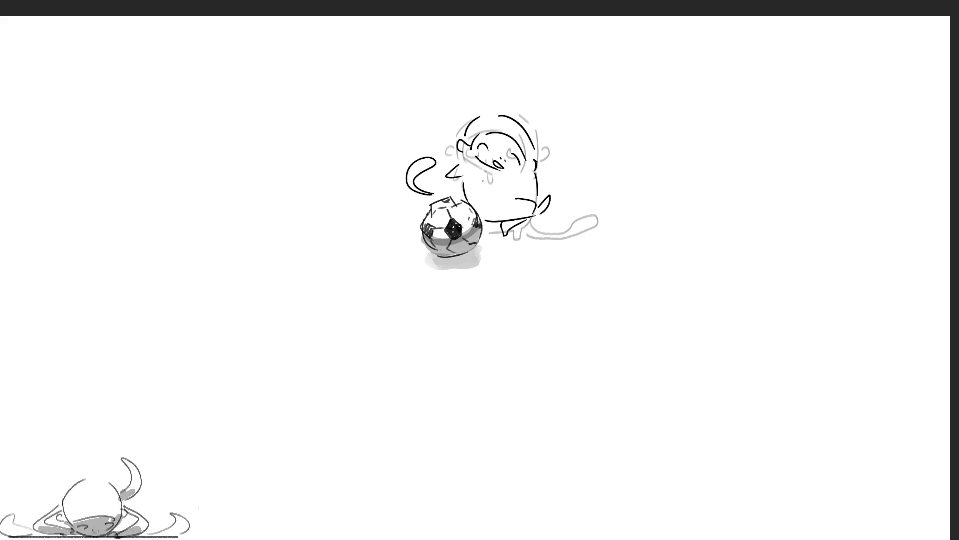
pyautogui.hotkey('ctrl', 't')
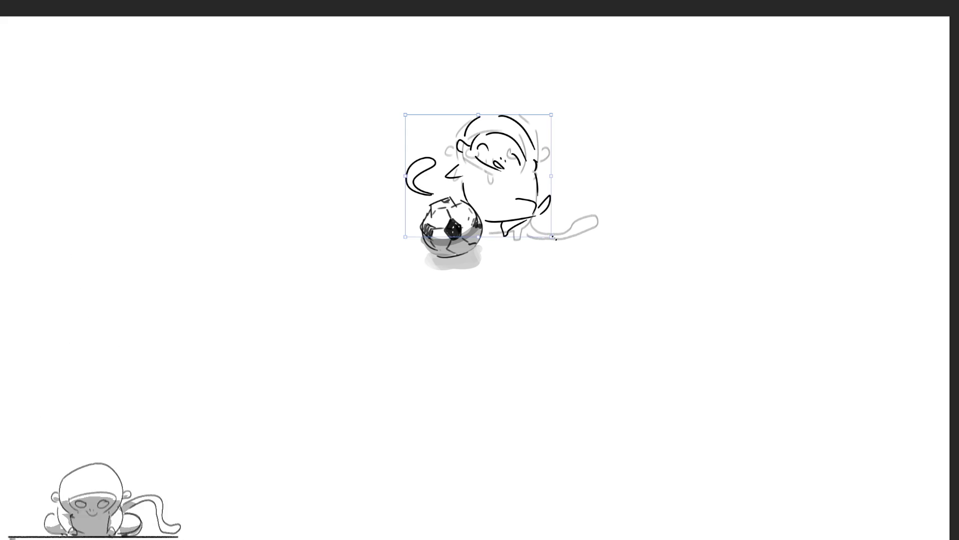
# - Nudge the cat drawing slightly up and to the right and confirm its position
pyautogui.moveTo(529, 195); pyautogui.dragTo(533, 191)
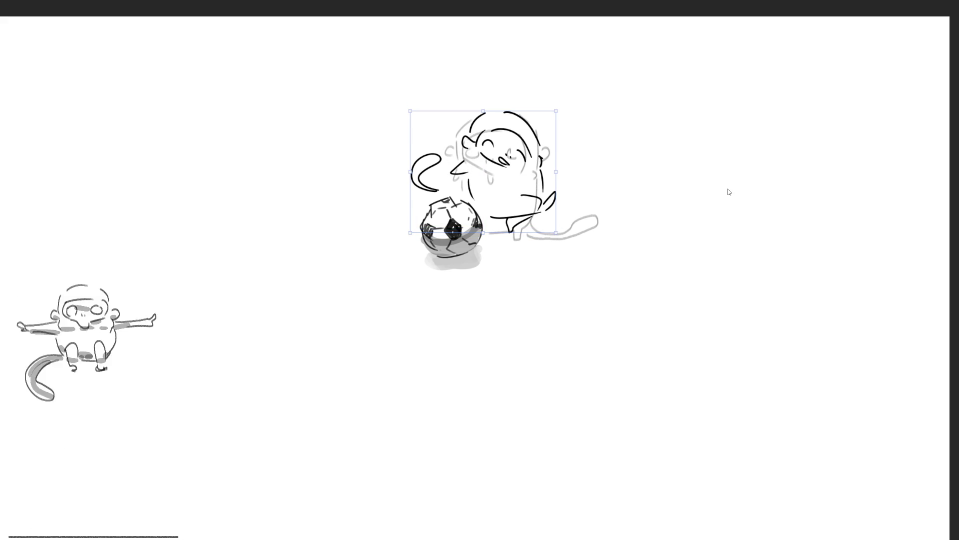
pyautogui.press('Return')
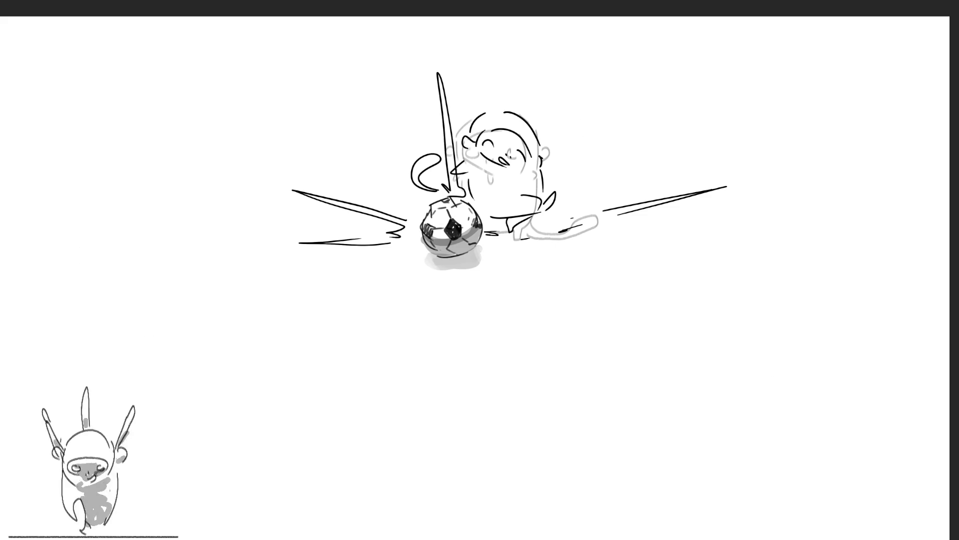
# - Enlarge the soccer ball slightly
pyautogui.hotkey('ctrl', 't')
pyautogui.moveTo(485, 268)
pyautogui.mouseDown()
pyautogui.moveTo(493, 279)
pyautogui.moveTo(479, 258)
pyautogui.mouseUp()
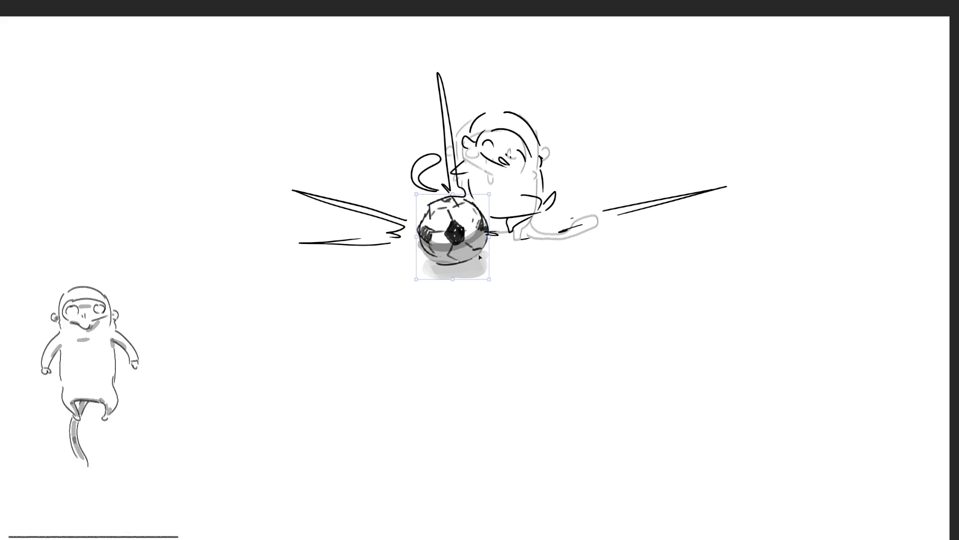
pyautogui.press('Return')
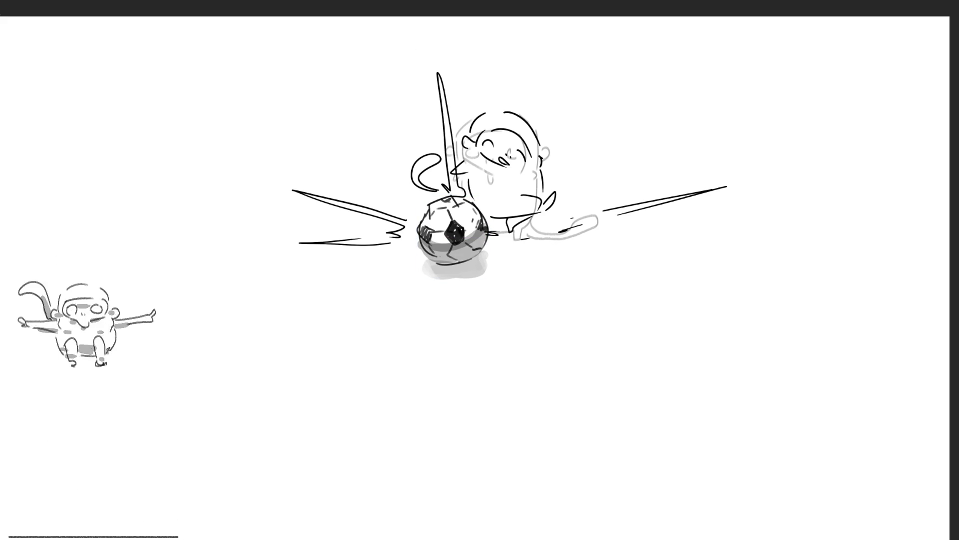
# - Erase the grey shadow beneath the ball, darken its shading, and scale it up to loom over the cat
pyautogui.moveTo(486, 344)
pyautogui.mouseDown()
pyautogui.moveTo(500, 322)
pyautogui.moveTo(502, 259)
pyautogui.moveTo(489, 248)
pyautogui.moveTo(392, 289)
pyautogui.moveTo(542, 345)
pyautogui.mouseUp()
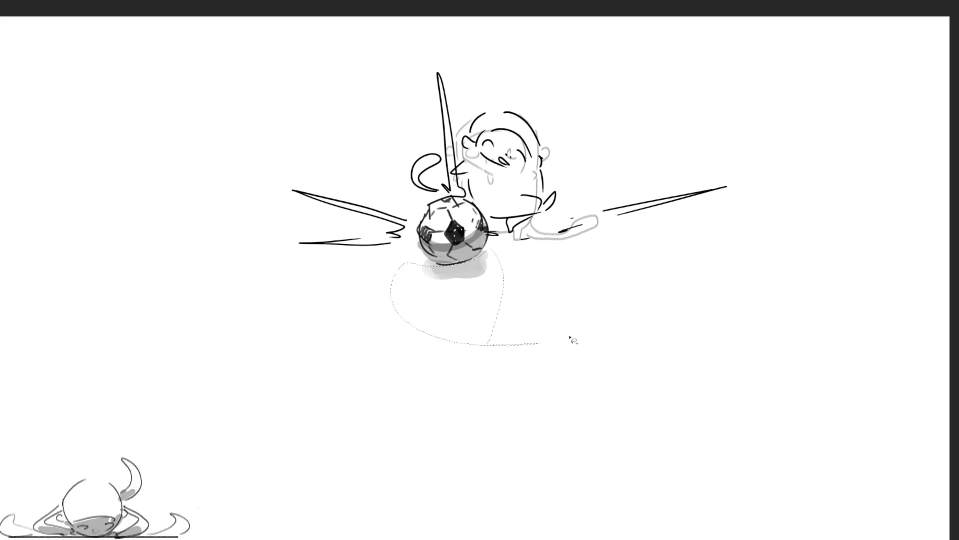
pyautogui.press('Delete')
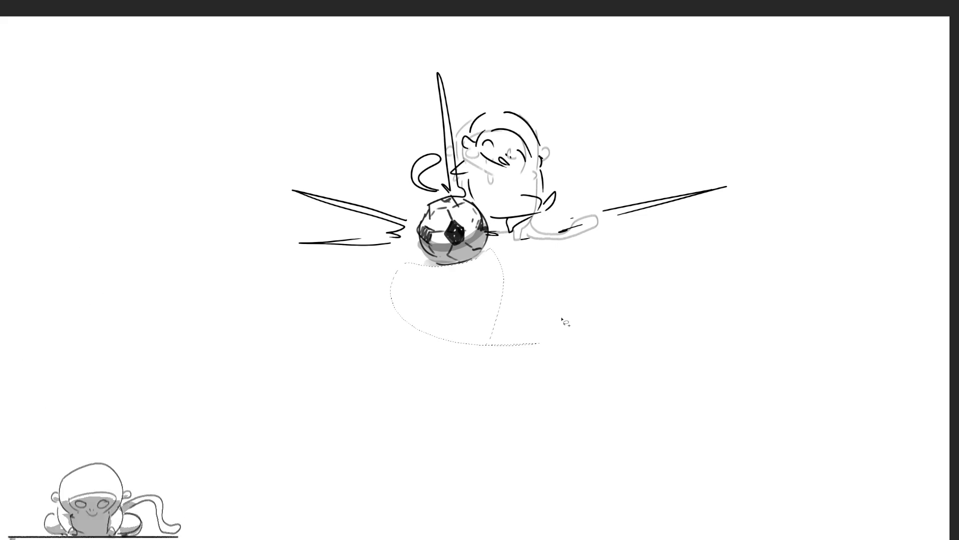
pyautogui.hotkey('ctrl', 'd')
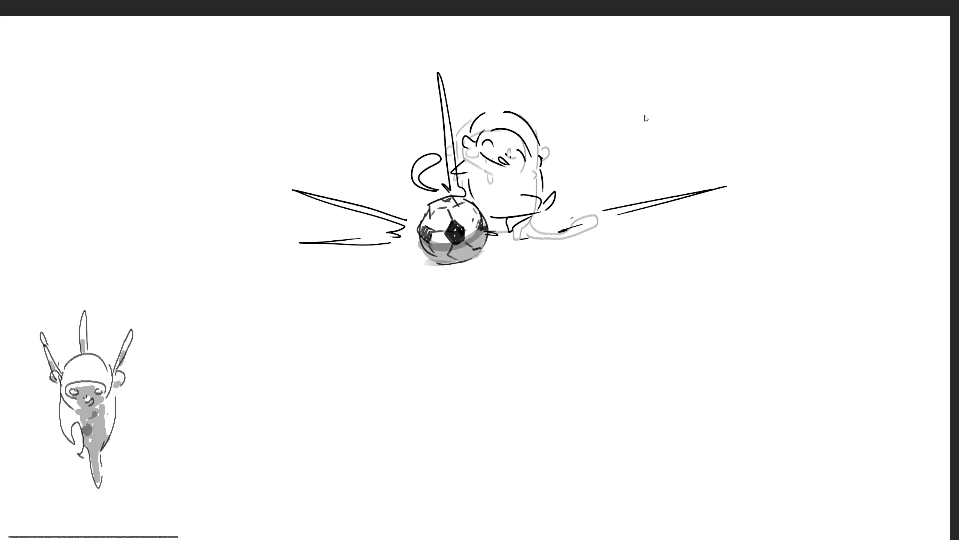
pyautogui.hotkey('ctrl', 'z')
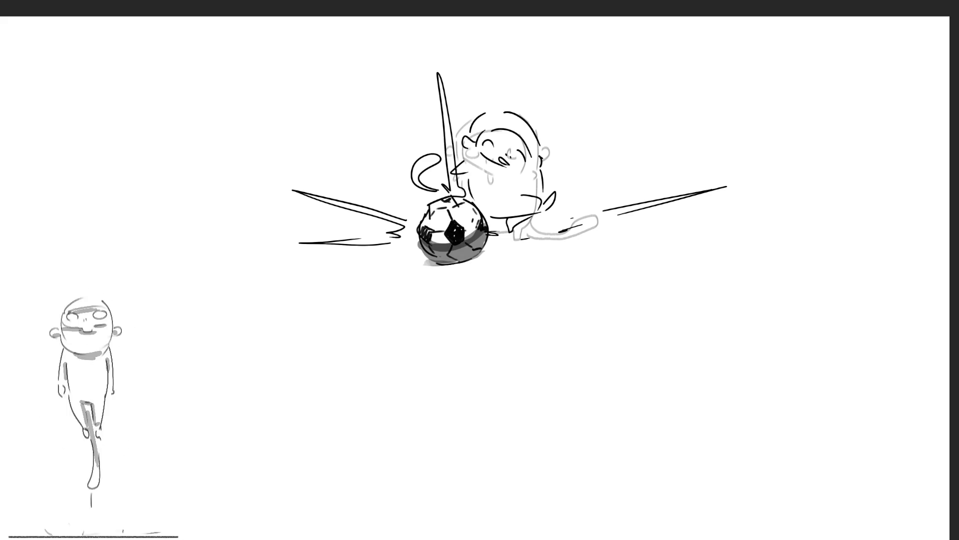
pyautogui.hotkey('ctrl', 't')
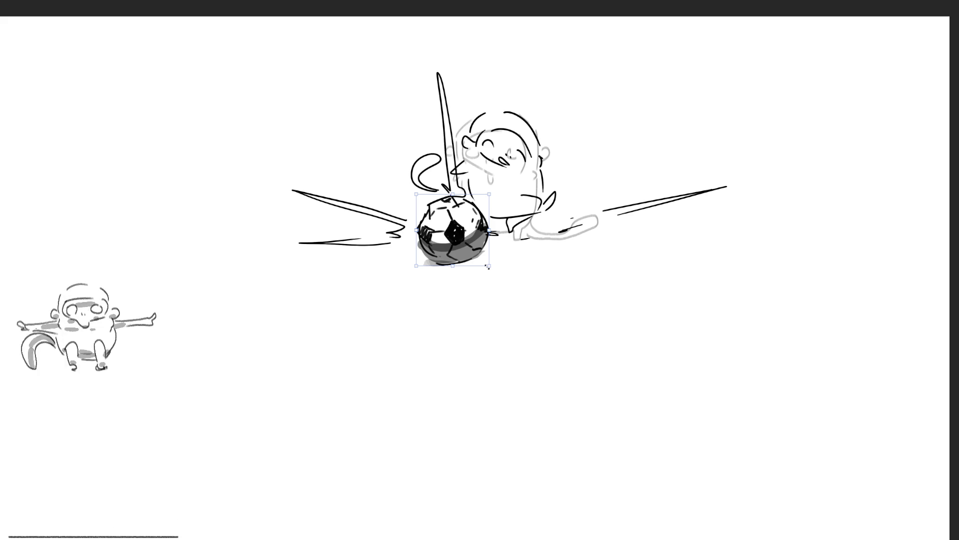
pyautogui.moveTo(488, 267)
pyautogui.mouseDown()
pyautogui.moveTo(542, 382)
pyautogui.moveTo(574, 424)
pyautogui.moveTo(552, 366)
pyautogui.moveTo(510, 323)
pyautogui.moveTo(506, 299)
pyautogui.mouseUp()
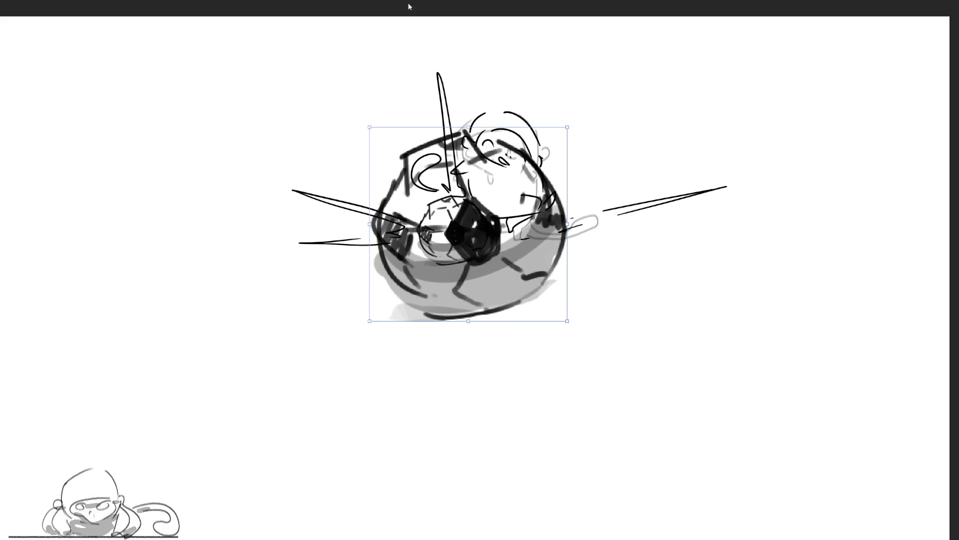
# - Confirm the ball's enlarged size so it looms toward the viewer over the cat
pyautogui.press('Return')
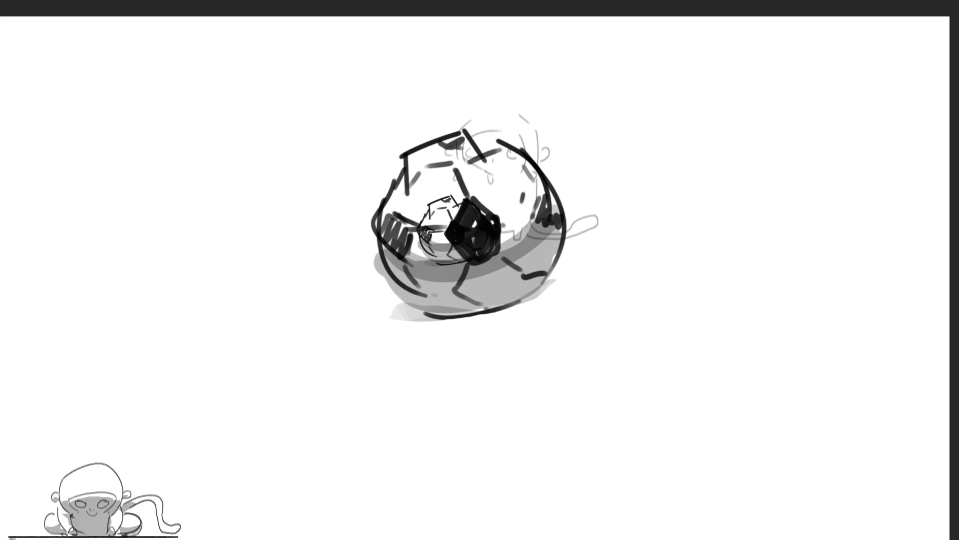
# - Draw a hair arc, exclamation marks and small strokes at the ball's top and right
pyautogui.moveTo(493, 107)
pyautogui.mouseDown()
pyautogui.moveTo(549, 135)
pyautogui.moveTo(498, 124)
pyautogui.mouseUp()
pyautogui.moveTo(558, 145)
pyautogui.mouseDown()
pyautogui.moveTo(559, 155)
pyautogui.moveTo(529, 146)
pyautogui.moveTo(544, 162)
pyautogui.mouseUp()
pyautogui.moveTo(545, 141); pyautogui.dragTo(551, 166)
pyautogui.moveTo(571, 210); pyautogui.dragTo(578, 213)
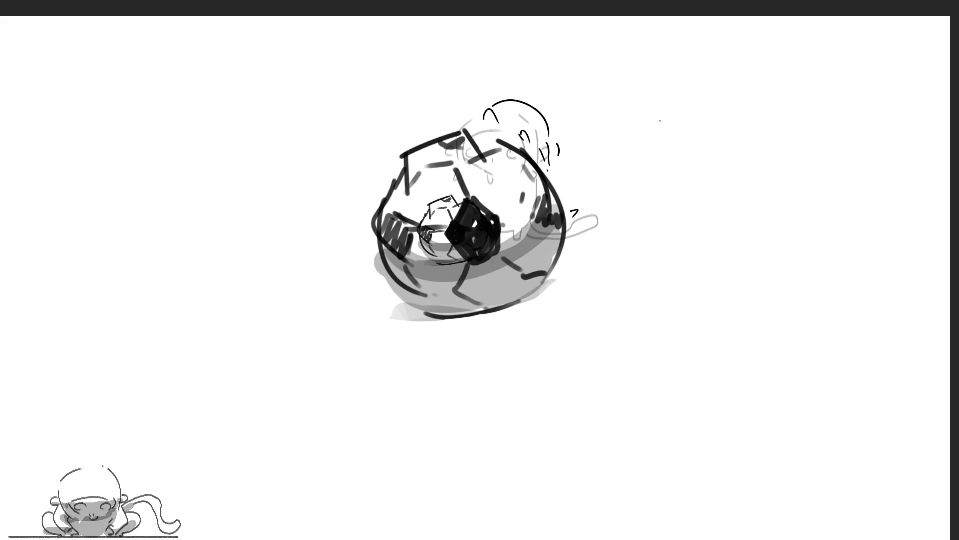
# - Add a dash, hooked line and zigzag action strokes around the ball
pyautogui.moveTo(448, 20); pyautogui.dragTo(451, 34)
pyautogui.moveTo(297, 156); pyautogui.dragTo(308, 165)
pyautogui.moveTo(259, 219)
pyautogui.mouseDown()
pyautogui.moveTo(203, 226)
pyautogui.moveTo(235, 232)
pyautogui.mouseUp()
pyautogui.moveTo(708, 181)
pyautogui.mouseDown()
pyautogui.moveTo(742, 179)
pyautogui.moveTo(734, 192)
pyautogui.mouseUp()
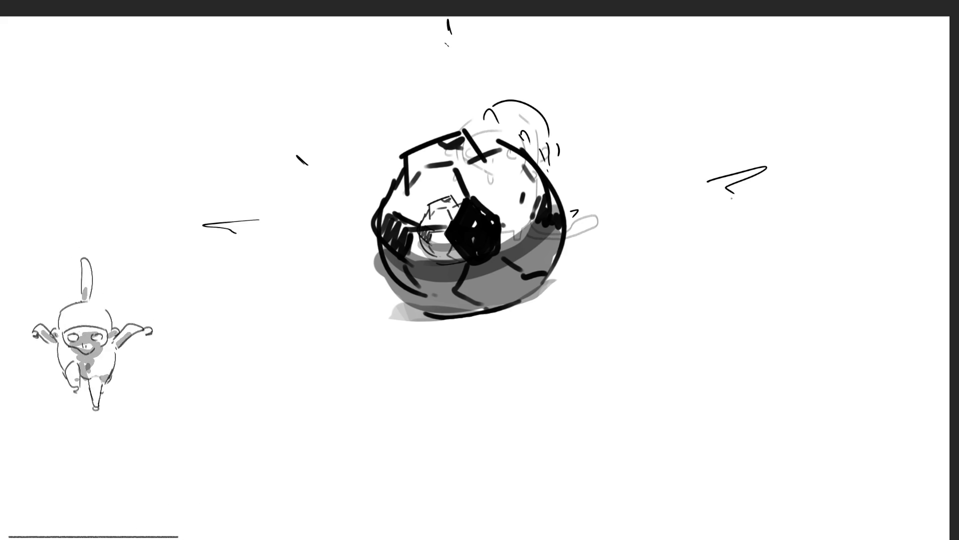
# - Scale the ball far past the page edges and shift it up and to the left
pyautogui.hotkey('ctrl', 't')
pyautogui.moveTo(733, 321)
pyautogui.mouseDown()
pyautogui.moveTo(950, 450)
pyautogui.moveTo(958, 539)
pyautogui.mouseUp()
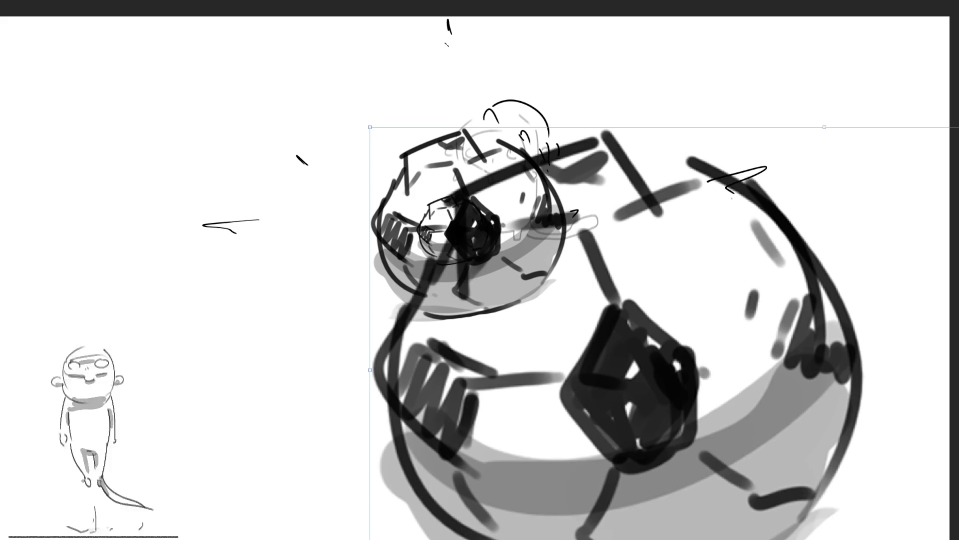
pyautogui.moveTo(713, 339)
pyautogui.mouseDown()
pyautogui.moveTo(600, 285)
pyautogui.moveTo(539, 241)
pyautogui.mouseUp()
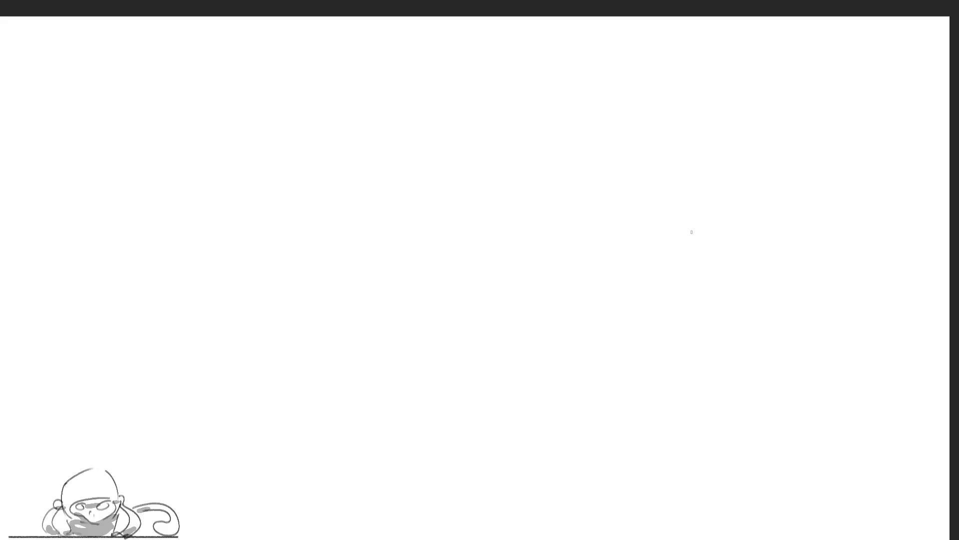
# - Draw the curve's sweeping arcs and an inner dash, undoing the first gesture line and a middle stroke
pyautogui.moveTo(475, 228); pyautogui.dragTo(798, 156)
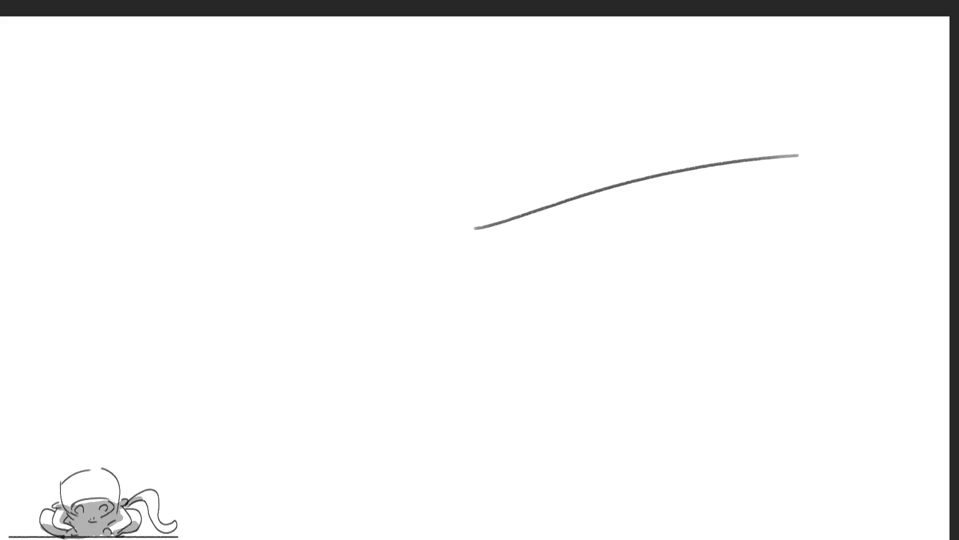
pyautogui.hotkey('ctrl', 'z')
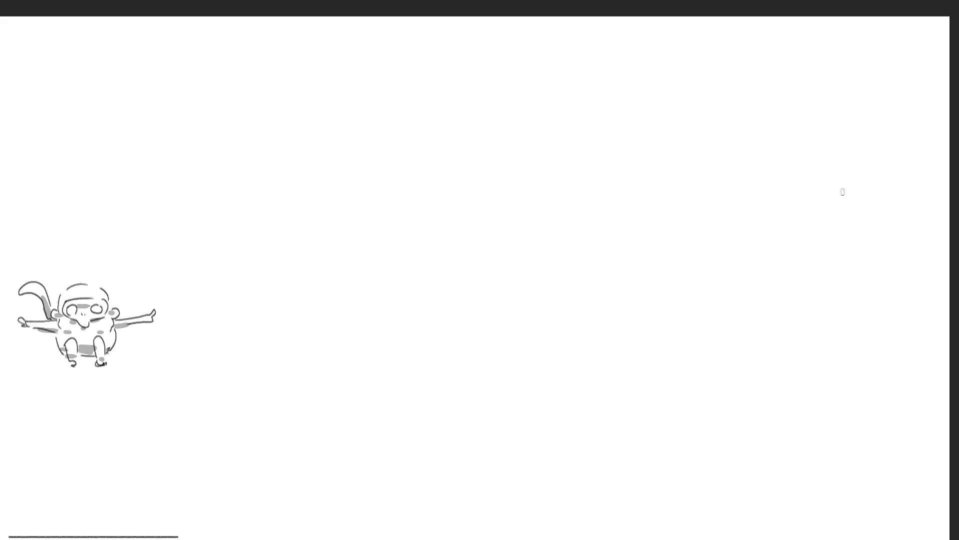
pyautogui.moveTo(853, 194)
pyautogui.mouseDown()
pyautogui.moveTo(668, 245)
pyautogui.moveTo(814, 335)
pyautogui.mouseUp()
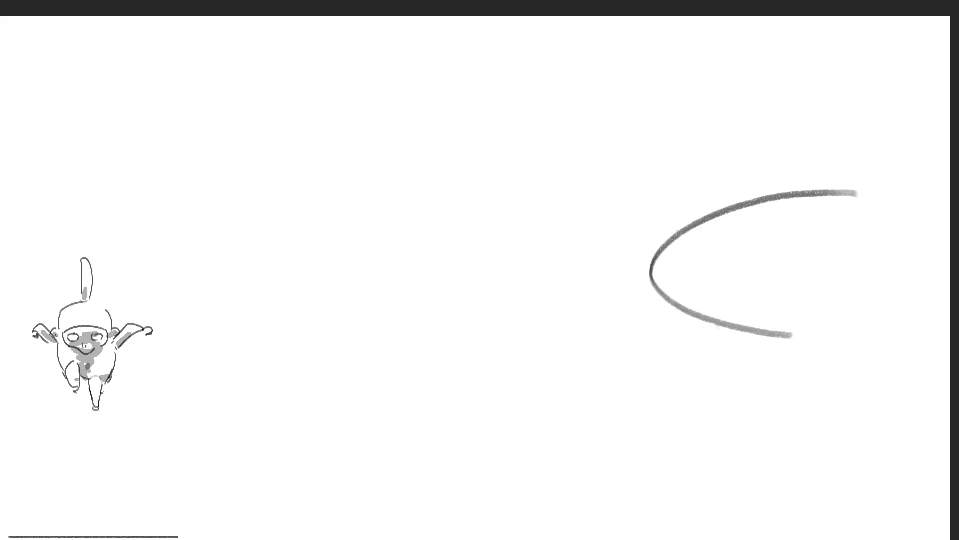
pyautogui.moveTo(662, 245); pyautogui.dragTo(914, 184)
pyautogui.moveTo(839, 197); pyautogui.dragTo(869, 203)
pyautogui.moveTo(675, 239); pyautogui.dragTo(839, 230)
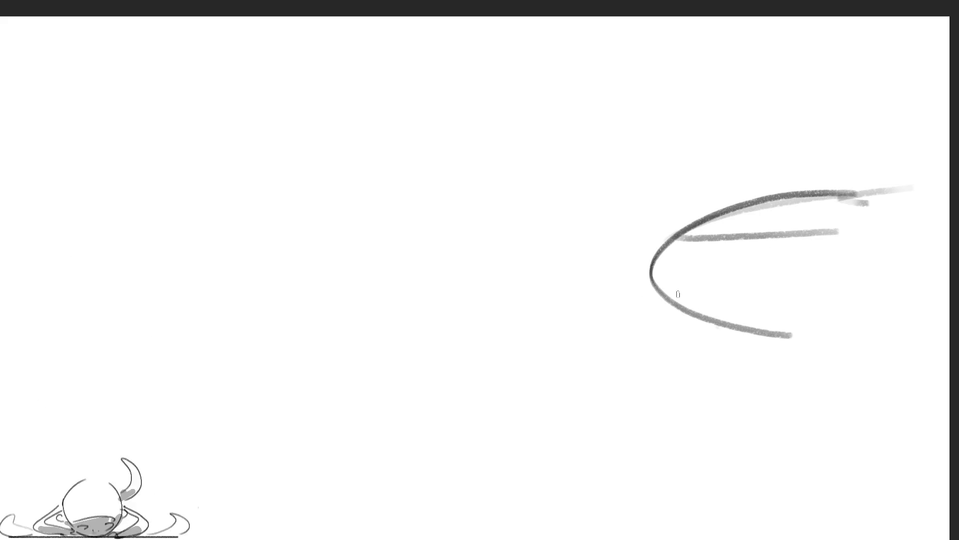
pyautogui.hotkey('ctrl', 'z')
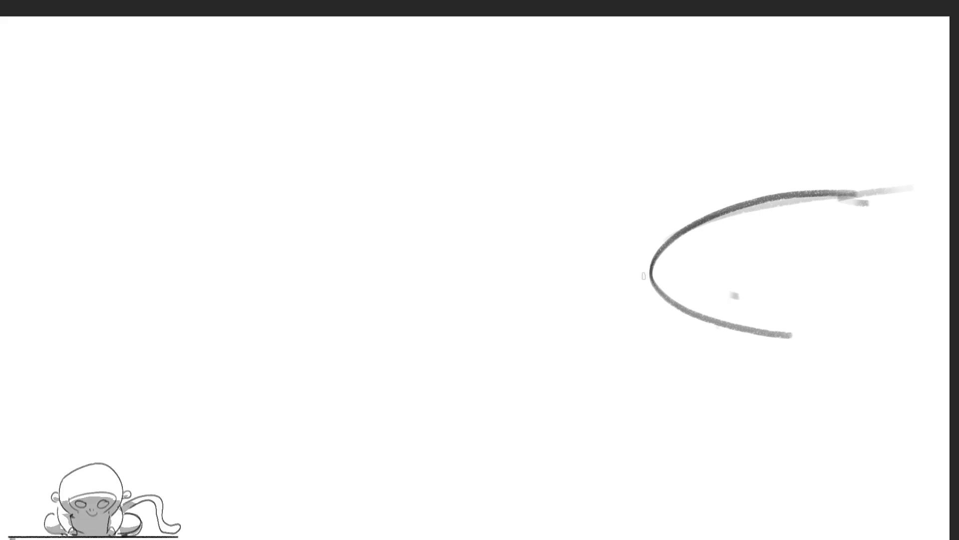
# - Add strokes along the lower arc and inside the curve, extending the lower edge rightward
pyautogui.moveTo(646, 279); pyautogui.dragTo(773, 328)
pyautogui.moveTo(660, 265); pyautogui.dragTo(735, 299)
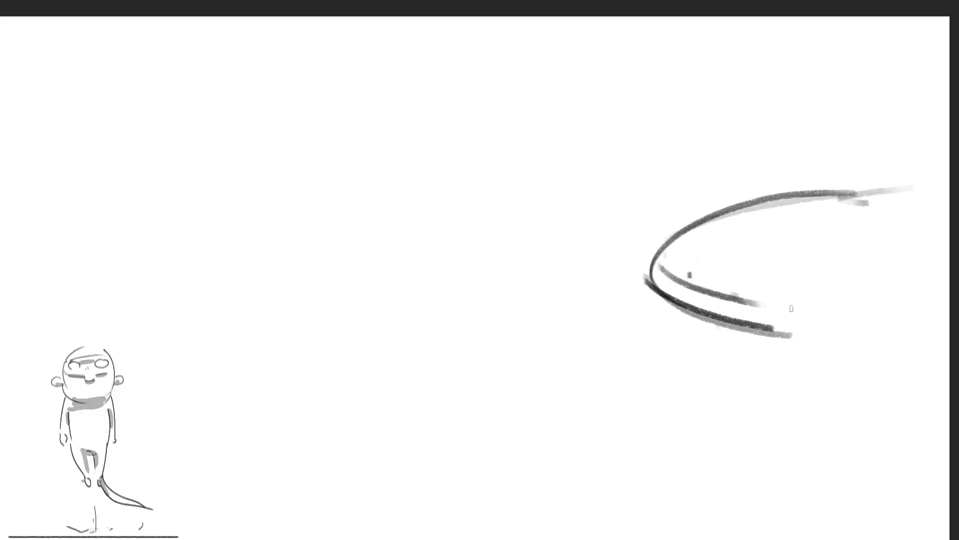
pyautogui.moveTo(673, 243); pyautogui.dragTo(736, 240)
pyautogui.moveTo(689, 226); pyautogui.dragTo(869, 251)
pyautogui.moveTo(765, 328); pyautogui.dragTo(936, 317)
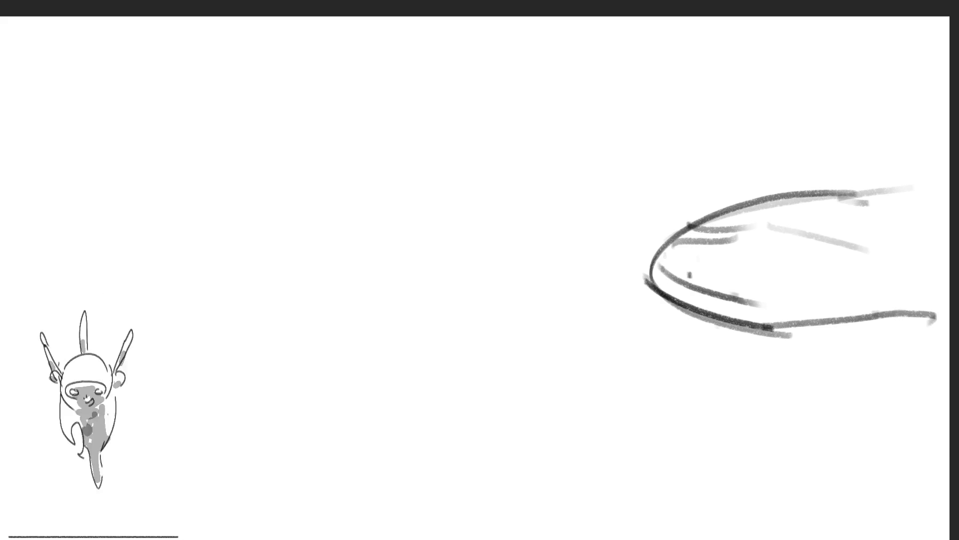
pyautogui.moveTo(799, 227); pyautogui.dragTo(839, 214)
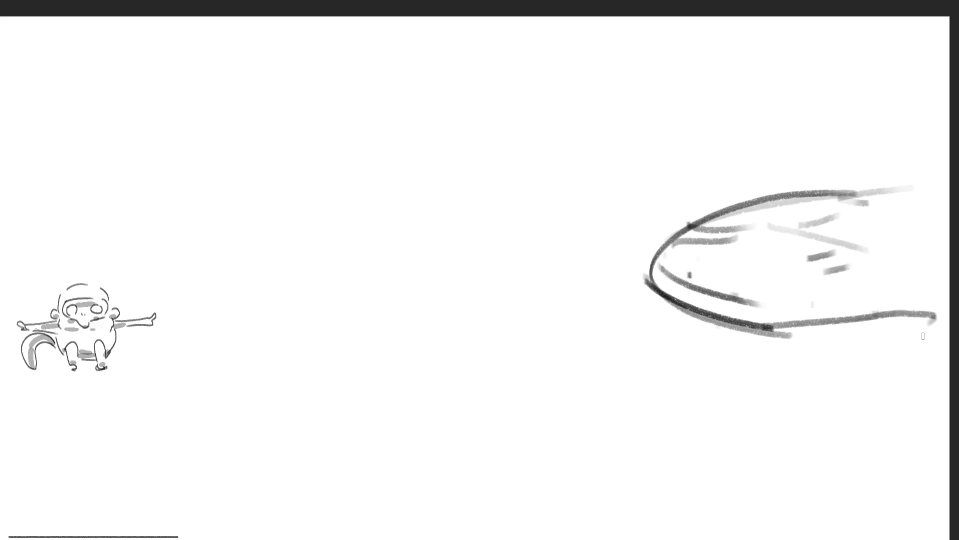
pyautogui.moveTo(831, 281); pyautogui.dragTo(816, 313)
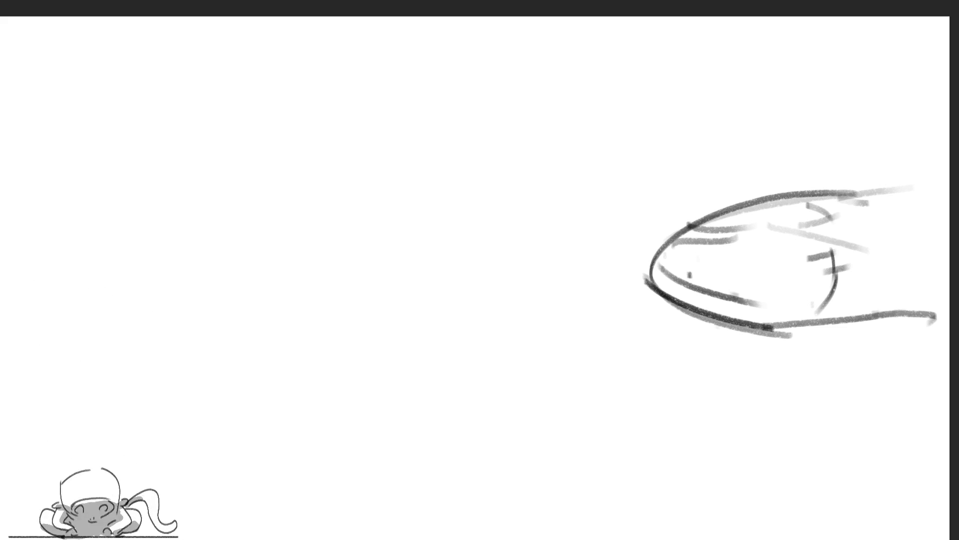
pyautogui.hotkey('ctrl', 'z')
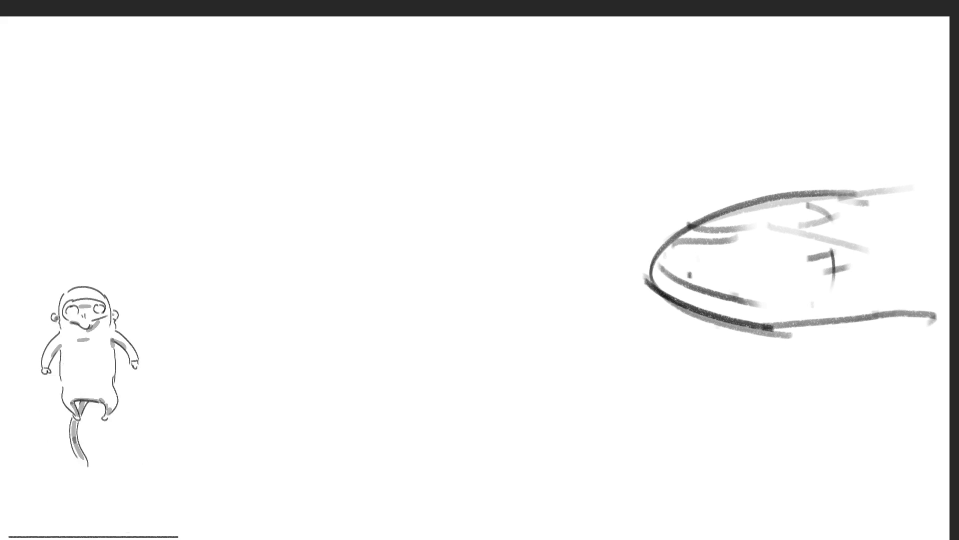
# - Undo the interior hatch strokes, the lower strokes and the darker upper-arc stroke
pyautogui.hotkey('ctrl', 'z')
pyautogui.hotkey('ctrl', 'z')
pyautogui.hotkey('ctrl', 'z')
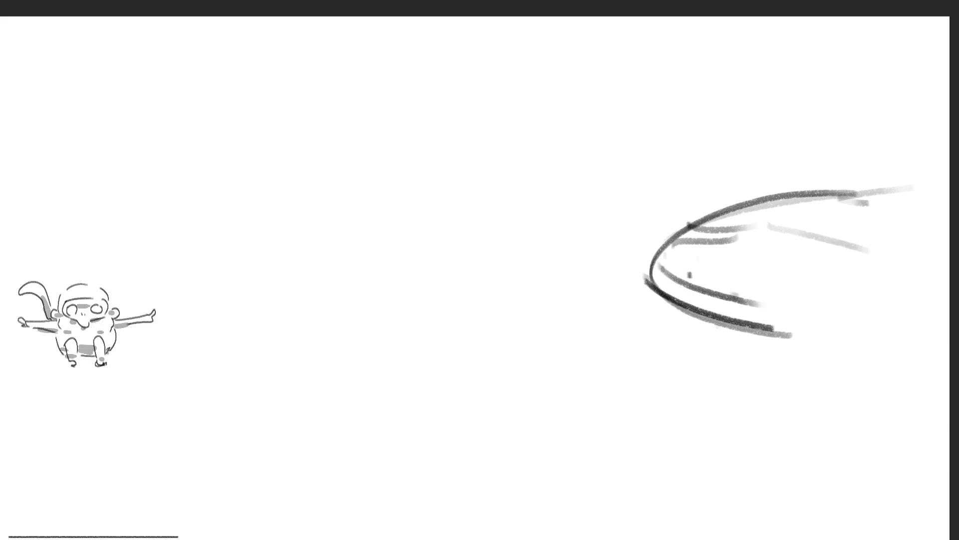
pyautogui.hotkey('ctrl', 'z')
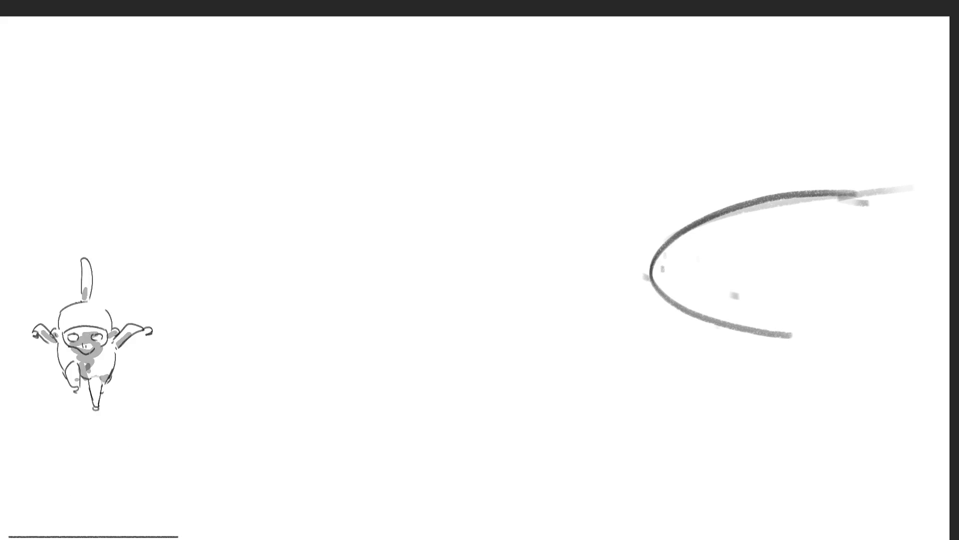
pyautogui.moveTo(664, 327); pyautogui.dragTo(912, 419)
pyautogui.hotkey('ctrl', 'z')
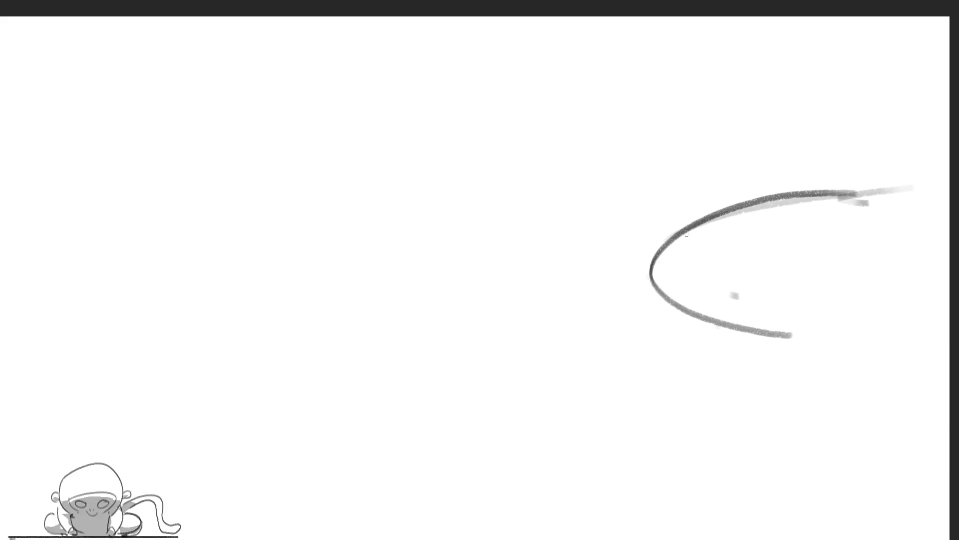
pyautogui.hotkey('ctrl', 'z')
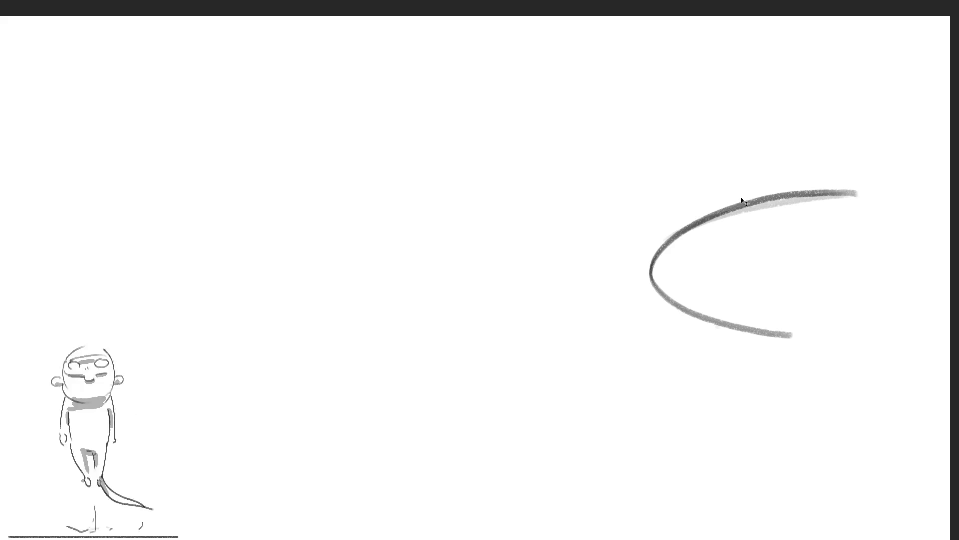
pyautogui.hotkey('ctrl', 'z')
# - Redraw the upper arc several times, undoing each attempt, then delete the remaining grey curve
pyautogui.moveTo(710, 219); pyautogui.dragTo(949, 176)
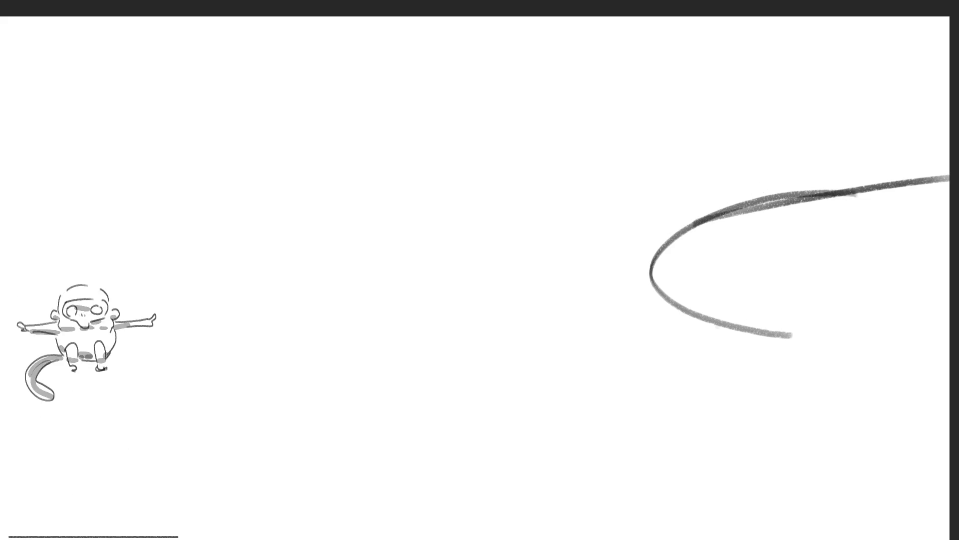
pyautogui.hotkey('ctrl', 'z')
pyautogui.moveTo(666, 229); pyautogui.dragTo(949, 131)
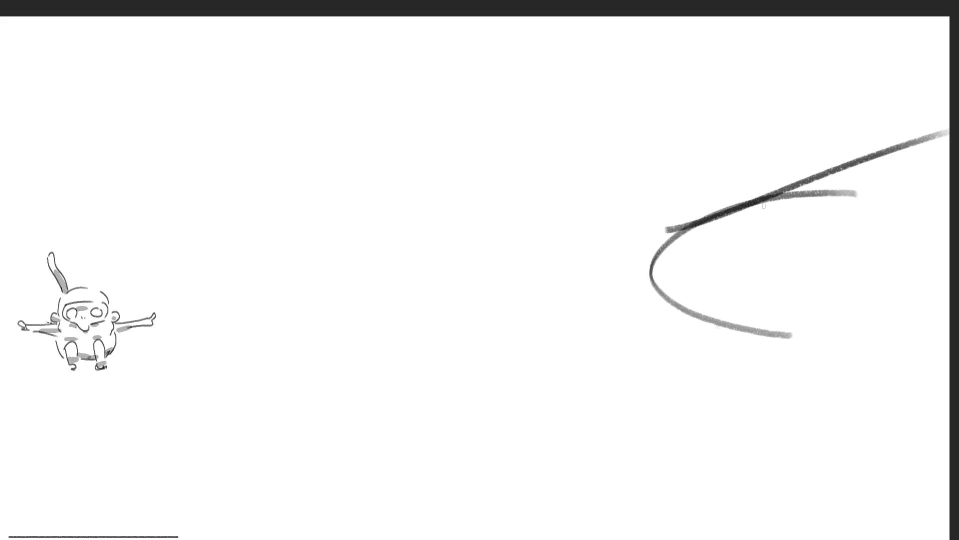
pyautogui.hotkey('ctrl', 'z')
pyautogui.moveTo(680, 223); pyautogui.dragTo(949, 99)
pyautogui.hotkey('ctrl', 'z')
pyautogui.moveTo(729, 216); pyautogui.dragTo(950, 118)
pyautogui.hotkey('ctrl', 'z')
pyautogui.moveTo(732, 202); pyautogui.dragTo(935, 125)
pyautogui.hotkey('ctrl', 'z')
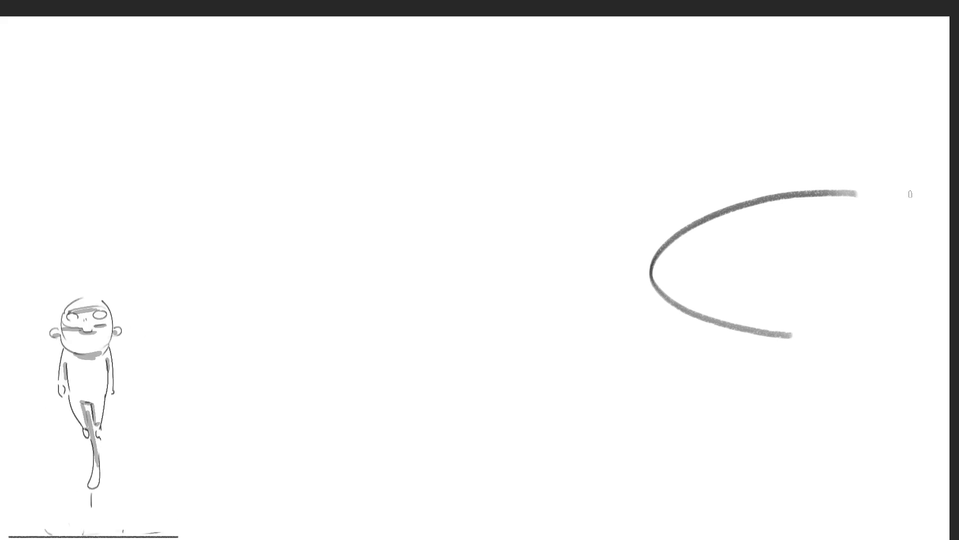
pyautogui.press('Delete')
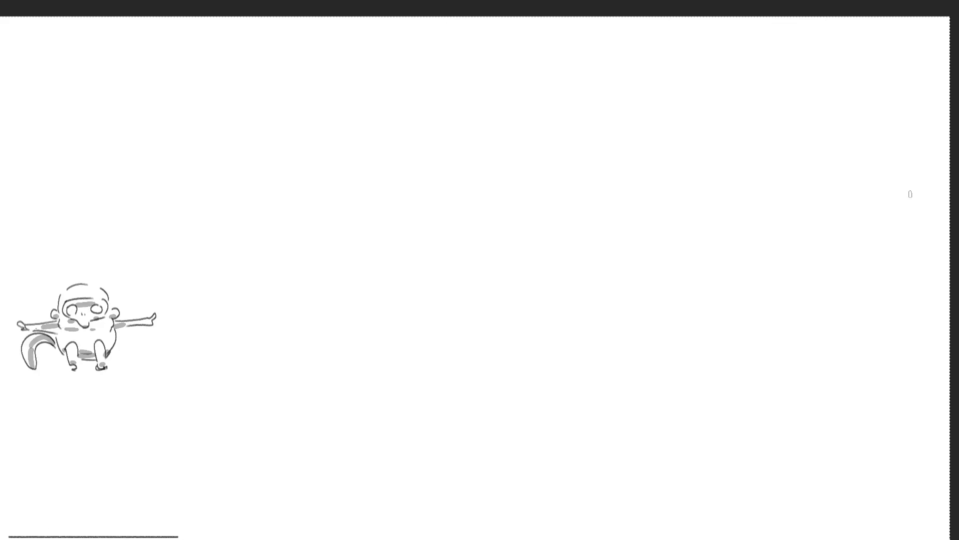
# - Sketch overlapping loose ellipses at upper right, a dark one over the first plus a lighter left arc
pyautogui.moveTo(822, 145)
pyautogui.mouseDown()
pyautogui.moveTo(747, 213)
pyautogui.moveTo(816, 118)
pyautogui.moveTo(749, 142)
pyautogui.moveTo(850, 245)
pyautogui.mouseUp()
pyautogui.hotkey('ctrl', 'z')
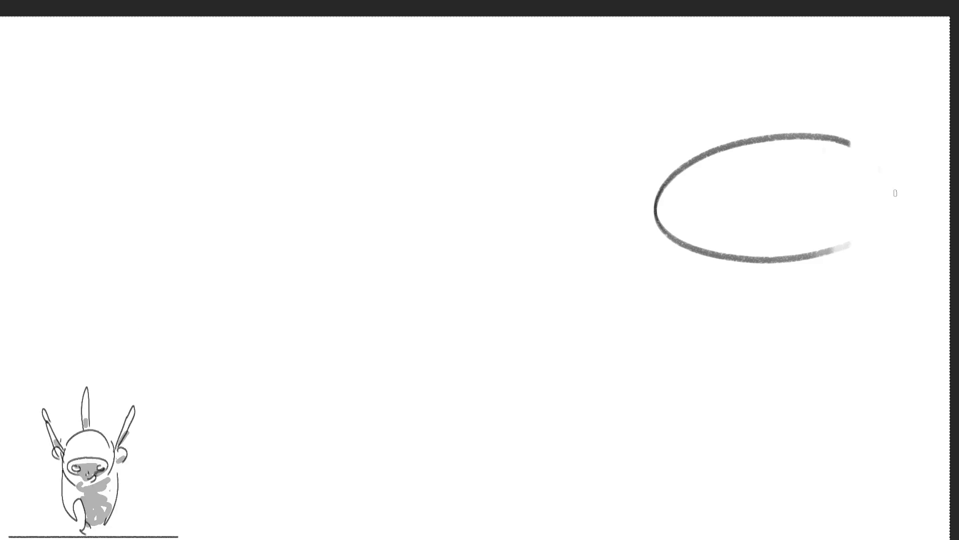
pyautogui.moveTo(894, 179); pyautogui.dragTo(845, 250)
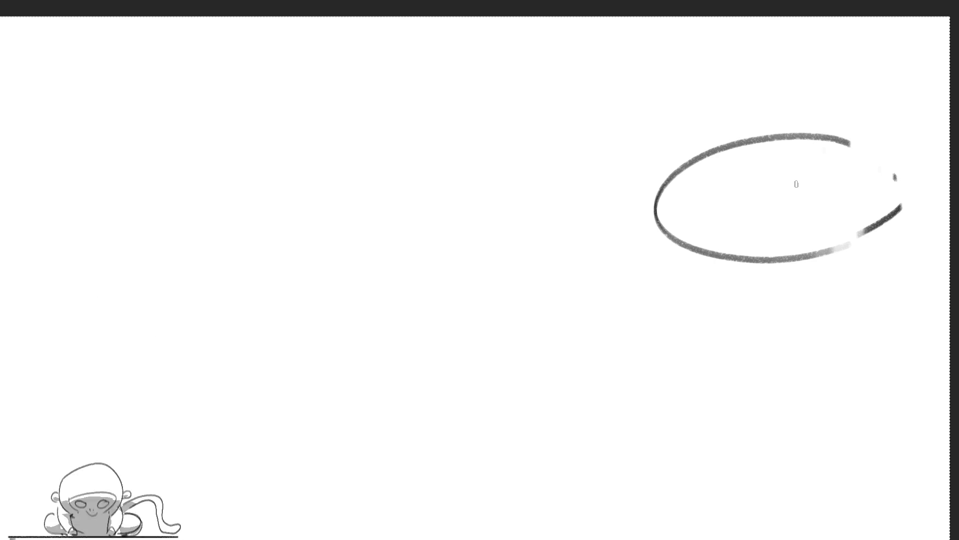
pyautogui.moveTo(826, 163)
pyautogui.mouseDown()
pyautogui.moveTo(804, 162)
pyautogui.moveTo(857, 287)
pyautogui.moveTo(790, 175)
pyautogui.mouseUp()
pyautogui.moveTo(624, 215)
pyautogui.mouseDown()
pyautogui.moveTo(634, 307)
pyautogui.moveTo(850, 235)
pyautogui.moveTo(842, 292)
pyautogui.mouseUp()
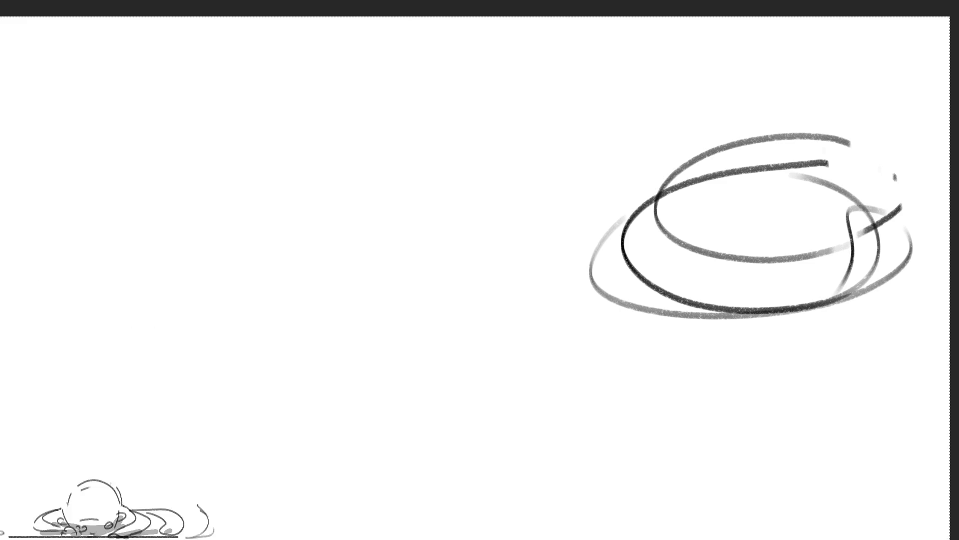
# - Sweep large elliptical loops and a long down-left arc around the existing ellipses
pyautogui.moveTo(764, 202)
pyautogui.mouseDown()
pyautogui.moveTo(734, 175)
pyautogui.moveTo(691, 357)
pyautogui.moveTo(689, 155)
pyautogui.mouseUp()
pyautogui.moveTo(739, 165)
pyautogui.mouseDown()
pyautogui.moveTo(494, 367)
pyautogui.moveTo(715, 385)
pyautogui.mouseUp()
pyautogui.moveTo(862, 293)
pyautogui.mouseDown()
pyautogui.moveTo(772, 208)
pyautogui.moveTo(527, 362)
pyautogui.moveTo(725, 293)
pyautogui.mouseUp()
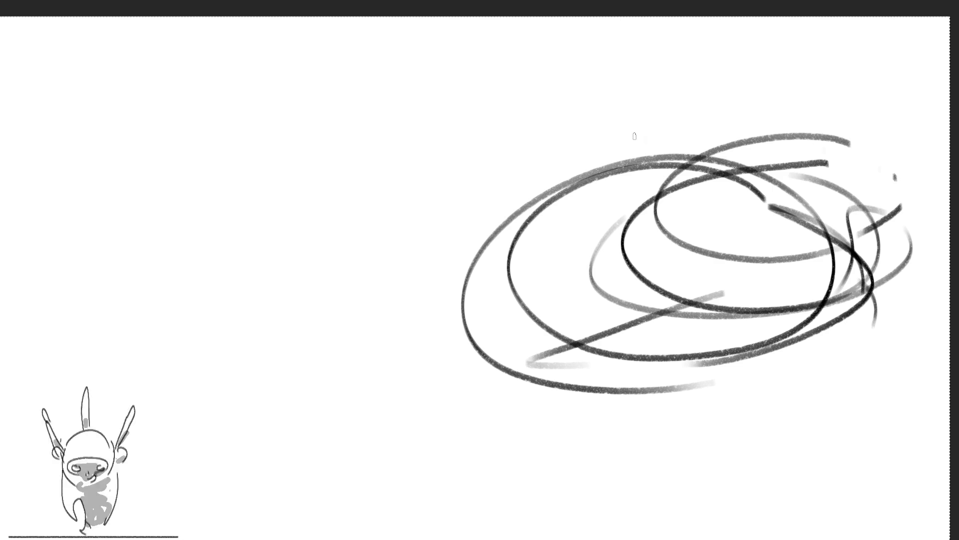
pyautogui.moveTo(645, 140); pyautogui.dragTo(357, 396)
pyautogui.moveTo(420, 439)
pyautogui.mouseDown()
pyautogui.moveTo(437, 152)
pyautogui.moveTo(764, 216)
pyautogui.moveTo(565, 467)
pyautogui.moveTo(793, 230)
pyautogui.mouseUp()
pyautogui.moveTo(639, 361)
pyautogui.mouseDown()
pyautogui.moveTo(589, 241)
pyautogui.moveTo(744, 344)
pyautogui.mouseUp()
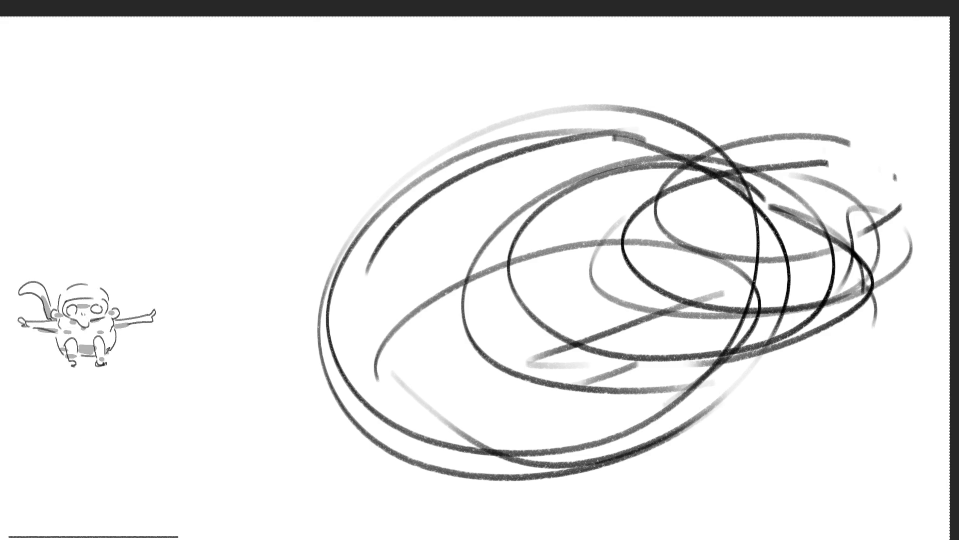
# - Add dark arcs and loops across the scribble's upper left and lower area
pyautogui.moveTo(402, 98)
pyautogui.mouseDown()
pyautogui.moveTo(322, 193)
pyautogui.moveTo(335, 322)
pyautogui.mouseUp()
pyautogui.moveTo(324, 310)
pyautogui.mouseDown()
pyautogui.moveTo(664, 95)
pyautogui.moveTo(682, 105)
pyautogui.mouseUp()
pyautogui.moveTo(499, 35)
pyautogui.mouseDown()
pyautogui.moveTo(354, 337)
pyautogui.moveTo(676, 68)
pyautogui.moveTo(467, 350)
pyautogui.moveTo(582, 354)
pyautogui.moveTo(757, 77)
pyautogui.moveTo(680, 83)
pyautogui.mouseUp()
pyautogui.moveTo(570, 127)
pyautogui.mouseDown()
pyautogui.moveTo(705, 300)
pyautogui.moveTo(575, 397)
pyautogui.mouseUp()
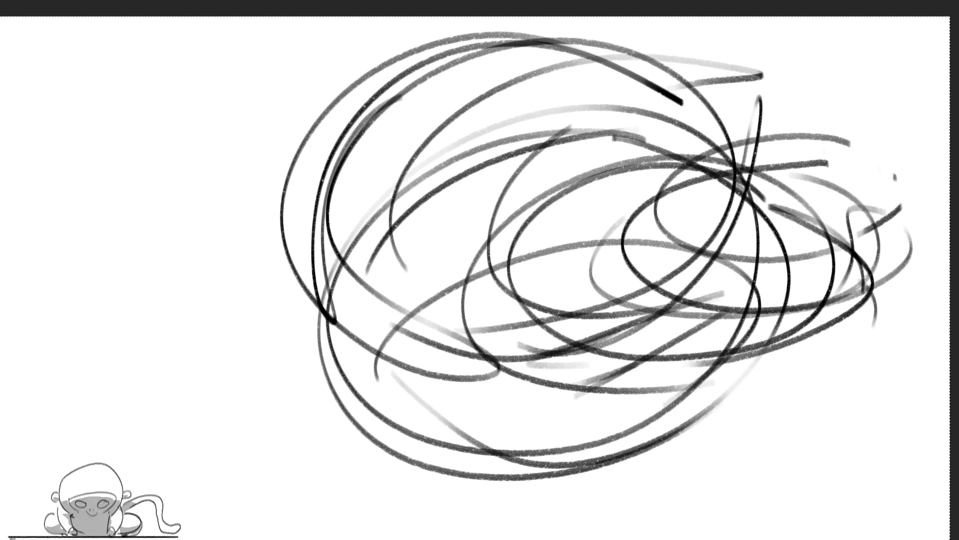
pyautogui.moveTo(352, 159)
pyautogui.mouseDown()
pyautogui.moveTo(360, 168)
pyautogui.moveTo(350, 405)
pyautogui.moveTo(480, 425)
pyautogui.moveTo(289, 350)
pyautogui.moveTo(480, 467)
pyautogui.moveTo(694, 148)
pyautogui.moveTo(345, 260)
pyautogui.moveTo(417, 414)
pyautogui.mouseUp()
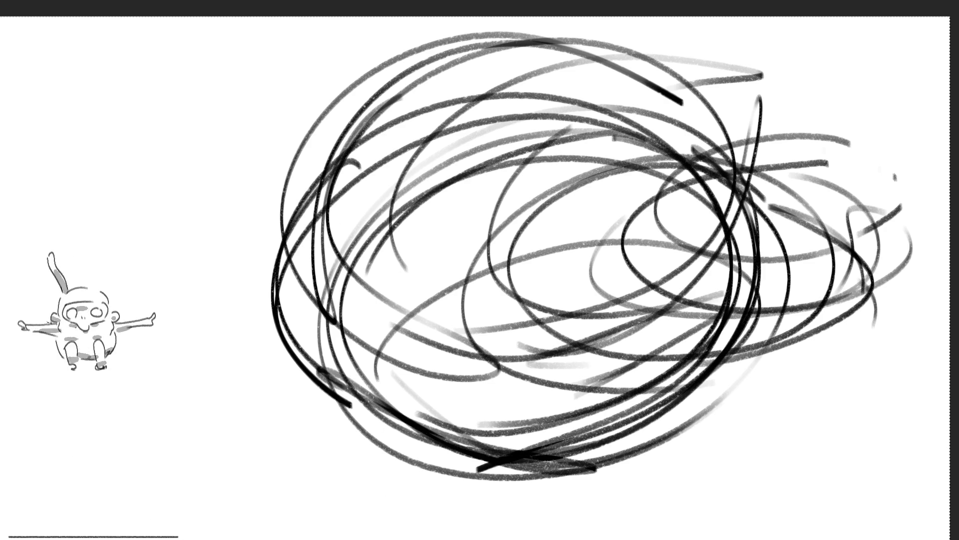
pyautogui.moveTo(474, 230); pyautogui.dragTo(317, 457)
pyautogui.moveTo(391, 495)
pyautogui.mouseDown()
pyautogui.moveTo(307, 313)
pyautogui.moveTo(670, 507)
pyautogui.moveTo(745, 375)
pyautogui.moveTo(633, 239)
pyautogui.moveTo(800, 372)
pyautogui.moveTo(769, 184)
pyautogui.moveTo(659, 477)
pyautogui.mouseUp()
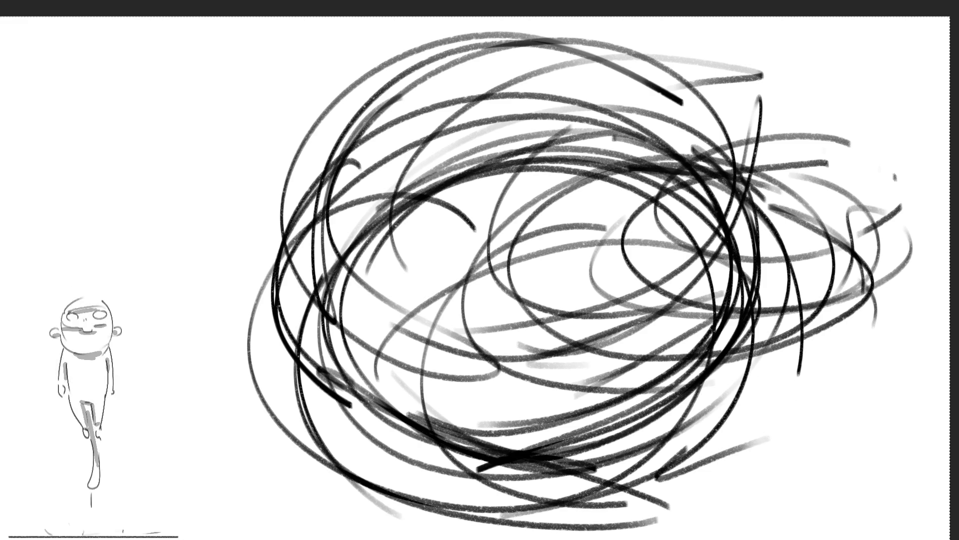
pyautogui.moveTo(557, 131)
pyautogui.mouseDown()
pyautogui.moveTo(260, 300)
pyautogui.moveTo(419, 439)
pyautogui.moveTo(260, 224)
pyautogui.mouseUp()
pyautogui.moveTo(470, 79)
pyautogui.mouseDown()
pyautogui.moveTo(300, 240)
pyautogui.moveTo(650, 150)
pyautogui.moveTo(550, 380)
pyautogui.moveTo(893, 288)
pyautogui.mouseUp()
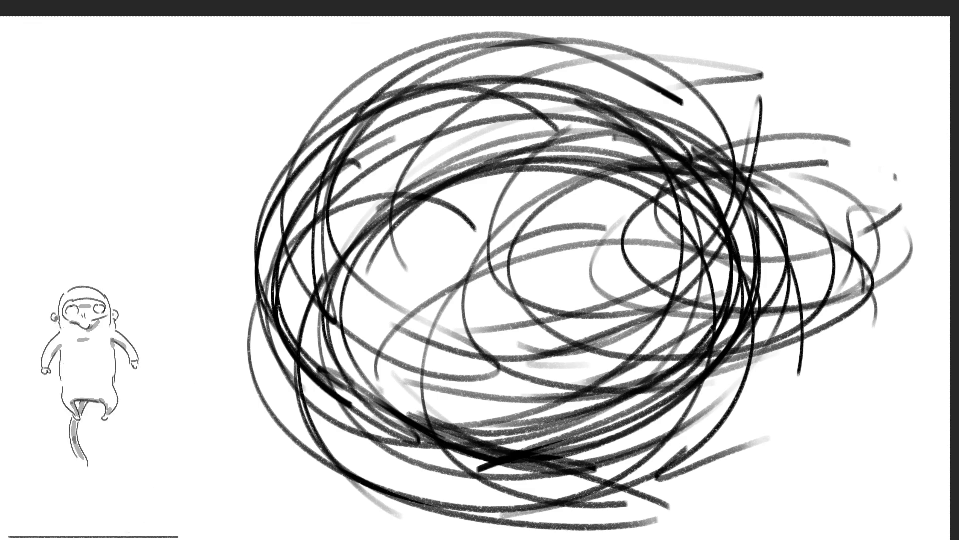
# - Build up curves and loops along the scribble's left edge
pyautogui.moveTo(245, 220); pyautogui.dragTo(243, 362)
pyautogui.moveTo(336, 165); pyautogui.dragTo(522, 250)
pyautogui.moveTo(240, 367); pyautogui.dragTo(435, 373)
pyautogui.moveTo(229, 304)
pyautogui.mouseDown()
pyautogui.moveTo(245, 360)
pyautogui.moveTo(399, 397)
pyautogui.mouseUp()
pyautogui.moveTo(574, 265); pyautogui.dragTo(357, 400)
pyautogui.moveTo(440, 378); pyautogui.dragTo(364, 393)
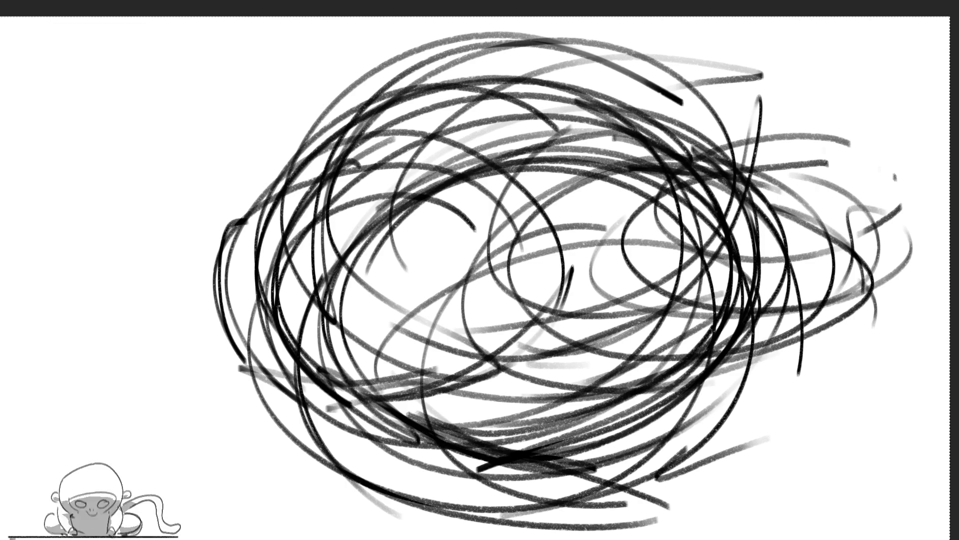
# - Pile large dark loops and marks over the upper-left part of the tangle
pyautogui.moveTo(375, 89)
pyautogui.mouseDown()
pyautogui.moveTo(225, 177)
pyautogui.moveTo(259, 243)
pyautogui.mouseUp()
pyautogui.moveTo(222, 210); pyautogui.dragTo(469, 162)
pyautogui.moveTo(469, 113); pyautogui.dragTo(332, 235)
pyautogui.moveTo(464, 250); pyautogui.dragTo(195, 250)
pyautogui.moveTo(470, 180)
pyautogui.mouseDown()
pyautogui.moveTo(500, 130)
pyautogui.moveTo(480, 240)
pyautogui.moveTo(223, 210)
pyautogui.moveTo(491, 144)
pyautogui.moveTo(470, 212)
pyautogui.mouseUp()
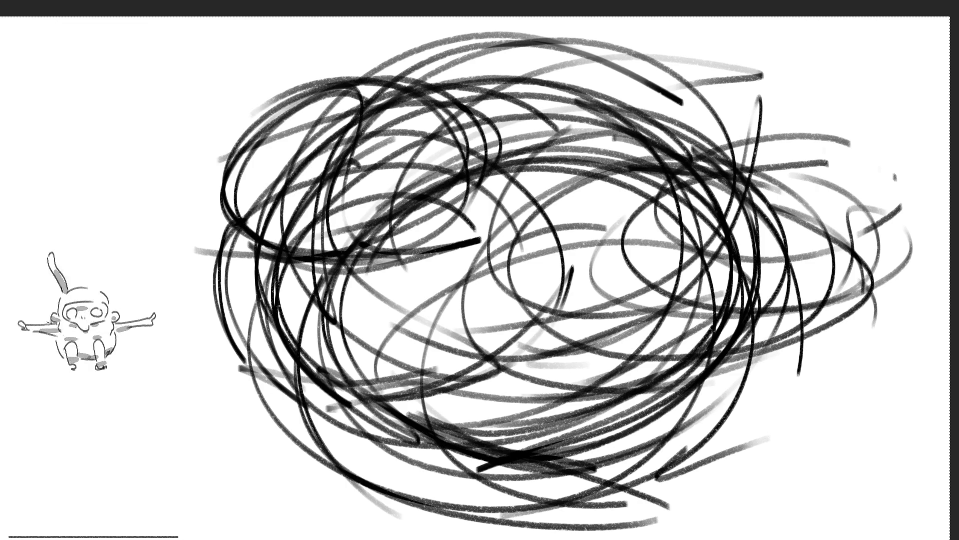
pyautogui.moveTo(240, 100)
pyautogui.mouseDown()
pyautogui.moveTo(219, 209)
pyautogui.moveTo(175, 210)
pyautogui.moveTo(289, 214)
pyautogui.moveTo(260, 99)
pyautogui.mouseUp()
pyautogui.moveTo(282, 209)
pyautogui.mouseDown()
pyautogui.moveTo(249, 194)
pyautogui.moveTo(235, 338)
pyautogui.moveTo(270, 309)
pyautogui.moveTo(150, 369)
pyautogui.moveTo(149, 286)
pyautogui.moveTo(132, 220)
pyautogui.moveTo(215, 280)
pyautogui.mouseUp()
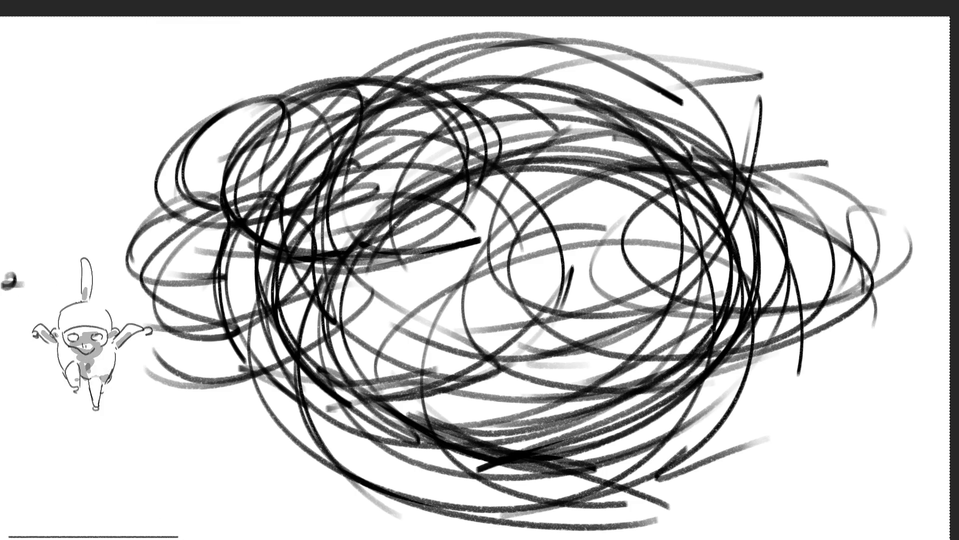
# - Undo the latest scribble strokes, leaving a smaller knot of loops centre-right
pyautogui.hotkey('ctrl', 'z')
pyautogui.hotkey('ctrl', 'z')
pyautogui.hotkey('ctrl', 'z')
pyautogui.hotkey('ctrl', 'z')
pyautogui.hotkey('ctrl', 'z')
pyautogui.hotkey('ctrl', 'z')
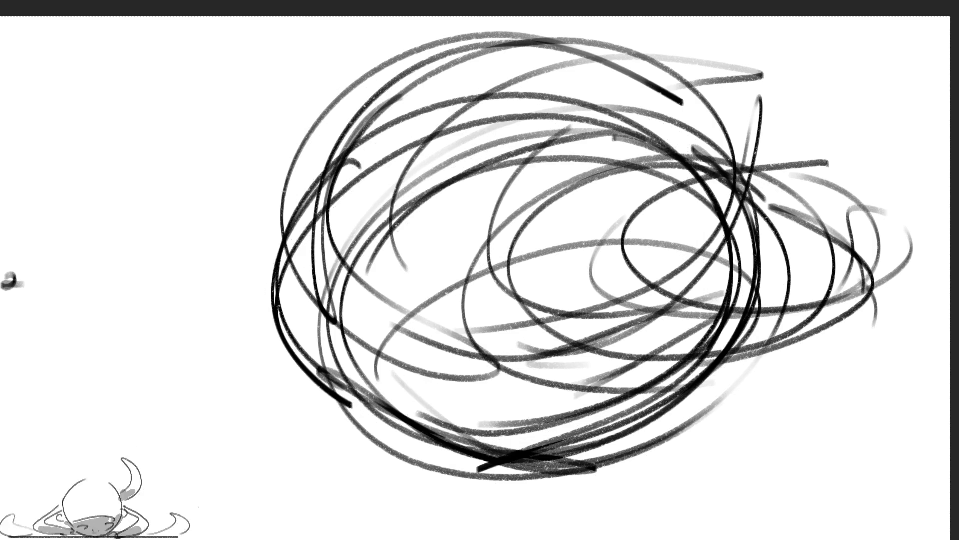
pyautogui.hotkey('ctrl', 'z')
pyautogui.hotkey('ctrl', 'z')
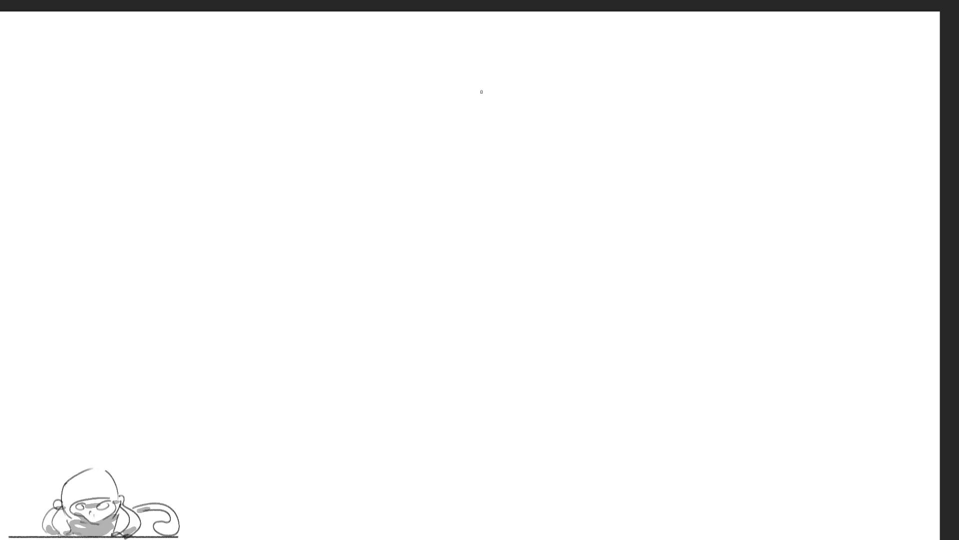
# - Sketch the figure's oval head outline near the top of the canvas
pyautogui.moveTo(494, 68)
pyautogui.mouseDown()
pyautogui.moveTo(496, 114)
pyautogui.moveTo(512, 57)
pyautogui.moveTo(552, 132)
pyautogui.mouseUp()
# - Rough in the figure's head and torso with loose pencil strokes
pyautogui.moveTo(497, 87); pyautogui.dragTo(502, 132)
pyautogui.moveTo(495, 94); pyautogui.dragTo(510, 155)
pyautogui.moveTo(500, 65)
pyautogui.mouseDown()
pyautogui.moveTo(527, 147)
pyautogui.moveTo(584, 139)
pyautogui.moveTo(585, 173)
pyautogui.moveTo(565, 213)
pyautogui.mouseUp()
pyautogui.moveTo(589, 107)
pyautogui.mouseDown()
pyautogui.moveTo(649, 134)
pyautogui.moveTo(600, 215)
pyautogui.mouseUp()
pyautogui.moveTo(600, 150); pyautogui.dragTo(597, 204)
pyautogui.moveTo(592, 160)
pyautogui.mouseDown()
pyautogui.moveTo(537, 230)
pyautogui.moveTo(604, 245)
pyautogui.mouseUp()
# - Add sweeping gesture lines for the legs and a long arm
pyautogui.moveTo(522, 305); pyautogui.dragTo(622, 147)
pyautogui.moveTo(627, 193)
pyautogui.mouseDown()
pyautogui.moveTo(552, 282)
pyautogui.moveTo(685, 160)
pyautogui.moveTo(720, 150)
pyautogui.moveTo(533, 297)
pyautogui.moveTo(600, 282)
pyautogui.moveTo(592, 311)
pyautogui.moveTo(507, 320)
pyautogui.moveTo(395, 539)
pyautogui.mouseUp()
pyautogui.moveTo(420, 494); pyautogui.dragTo(614, 287)
pyautogui.moveTo(664, 250)
pyautogui.mouseDown()
pyautogui.moveTo(575, 330)
pyautogui.moveTo(533, 538)
pyautogui.moveTo(707, 394)
pyautogui.moveTo(487, 434)
pyautogui.mouseUp()
pyautogui.moveTo(502, 380)
pyautogui.mouseDown()
pyautogui.moveTo(395, 538)
pyautogui.moveTo(583, 227)
pyautogui.moveTo(557, 210)
pyautogui.moveTo(750, 47)
pyautogui.mouseUp()
pyautogui.moveTo(649, 143)
pyautogui.mouseDown()
pyautogui.moveTo(520, 220)
pyautogui.moveTo(525, 257)
pyautogui.moveTo(826, 101)
pyautogui.moveTo(554, 234)
pyautogui.mouseUp()
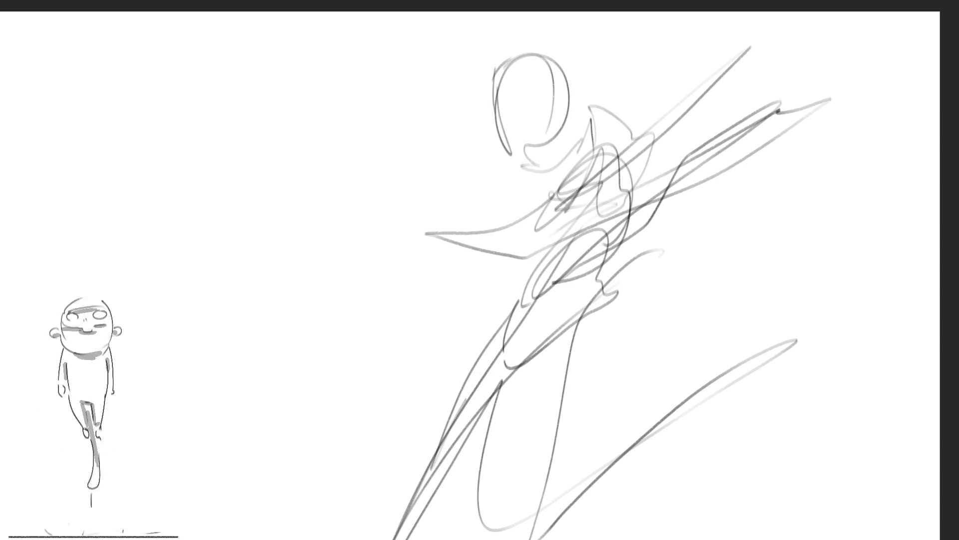
# - Draw a tall, tapered arm outline to the left of the figure
pyautogui.moveTo(237, 100); pyautogui.dragTo(246, 122)
pyautogui.moveTo(242, 68)
pyautogui.mouseDown()
pyautogui.moveTo(258, 135)
pyautogui.moveTo(264, 117)
pyautogui.moveTo(254, 143)
pyautogui.moveTo(284, 49)
pyautogui.moveTo(285, 153)
pyautogui.mouseUp()
pyautogui.moveTo(301, 75); pyautogui.dragTo(313, 224)
pyautogui.moveTo(225, 109); pyautogui.dragTo(319, 309)
pyautogui.moveTo(308, 133); pyautogui.dragTo(337, 378)
# - Sketch the hand extending downward below the arm, then fade the figure's lines to grey
pyautogui.moveTo(342, 298); pyautogui.dragTo(355, 397)
pyautogui.moveTo(353, 348); pyautogui.dragTo(329, 379)
pyautogui.moveTo(316, 329); pyautogui.dragTo(324, 436)
pyautogui.moveTo(353, 361); pyautogui.dragTo(343, 453)
pyautogui.moveTo(310, 380)
pyautogui.mouseDown()
pyautogui.moveTo(322, 464)
pyautogui.moveTo(341, 461)
pyautogui.moveTo(301, 436)
pyautogui.moveTo(293, 478)
pyautogui.mouseUp()
pyautogui.moveTo(320, 437); pyautogui.dragTo(314, 520)
pyautogui.moveTo(359, 422); pyautogui.dragTo(332, 514)
pyautogui.moveTo(353, 447); pyautogui.dragTo(339, 539)
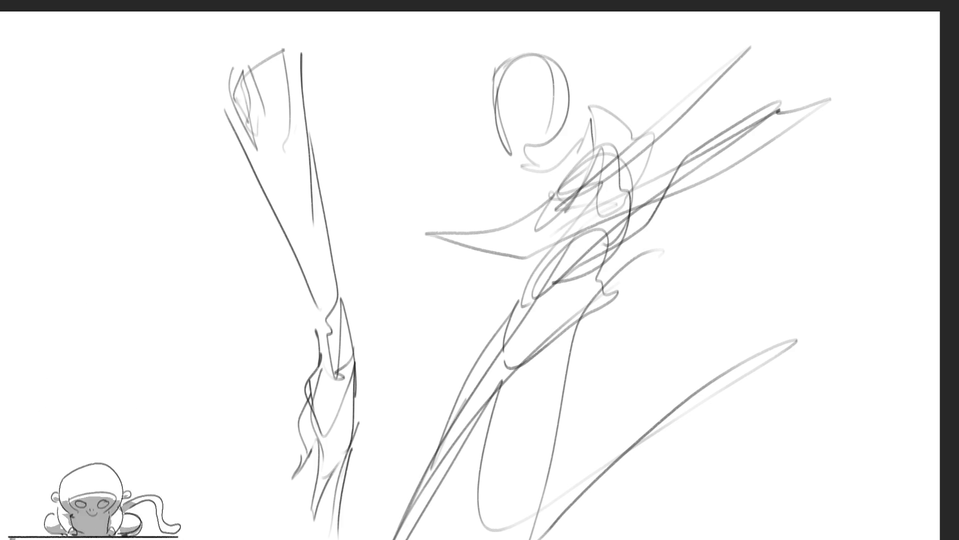
pyautogui.moveTo(640, 96)
pyautogui.mouseDown()
pyautogui.moveTo(606, 161)
pyautogui.moveTo(772, 183)
pyautogui.moveTo(745, 108)
pyautogui.mouseUp()
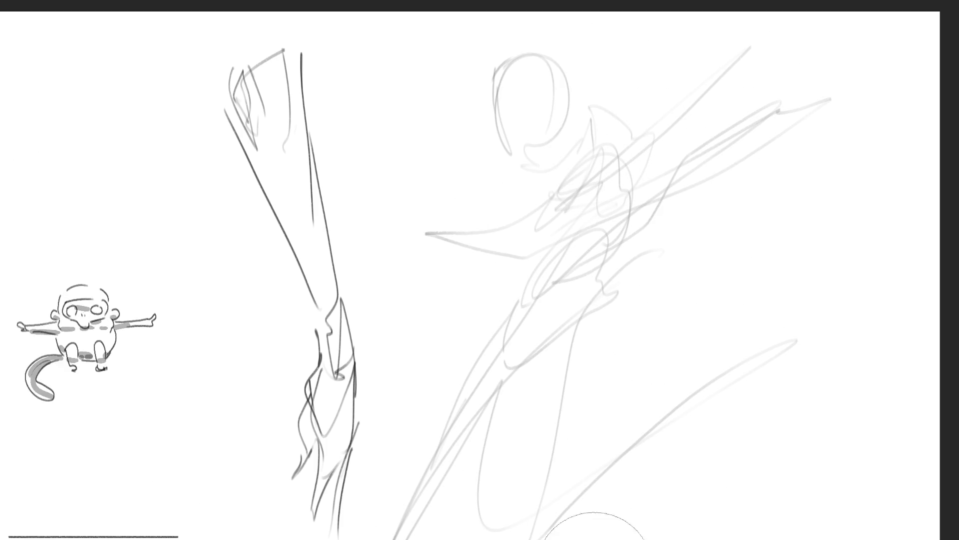
# - With a smaller brush, ink the eyes, an eyebrow, and the cheek and jawline
pyautogui.press('e')
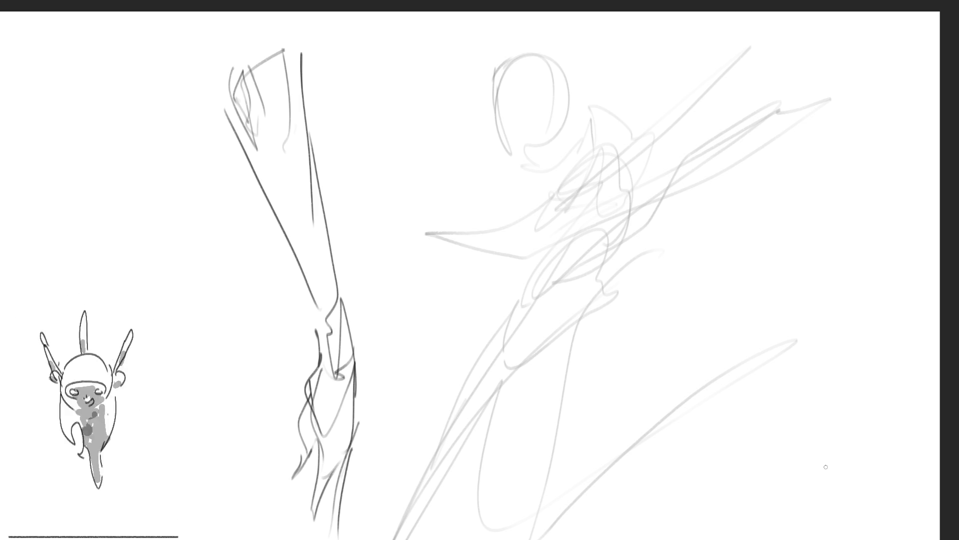
pyautogui.moveTo(534, 96)
pyautogui.mouseDown()
pyautogui.moveTo(545, 87)
pyautogui.moveTo(534, 95)
pyautogui.mouseUp()
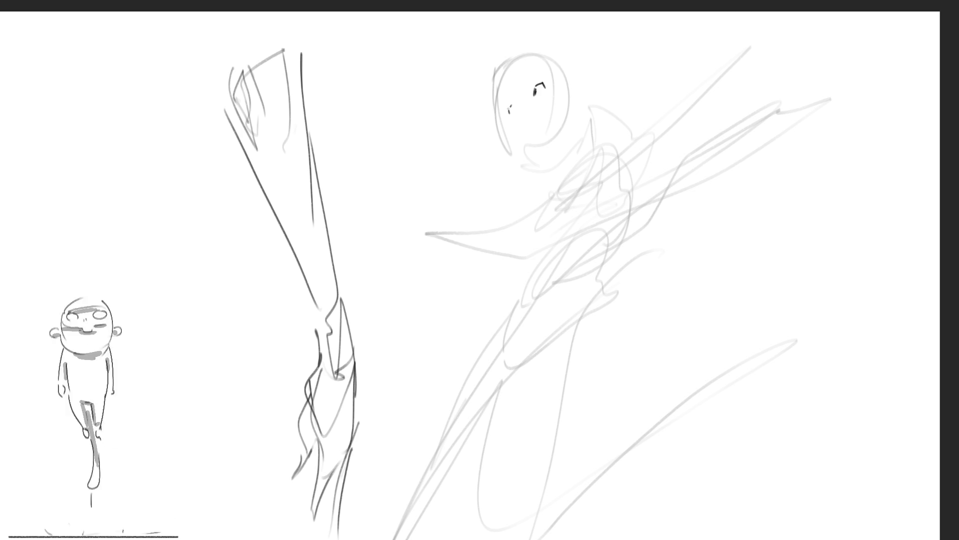
pyautogui.moveTo(504, 85); pyautogui.dragTo(504, 89)
pyautogui.moveTo(523, 70); pyautogui.dragTo(532, 66)
pyautogui.moveTo(502, 110)
pyautogui.mouseDown()
pyautogui.moveTo(534, 163)
pyautogui.moveTo(543, 145)
pyautogui.mouseUp()
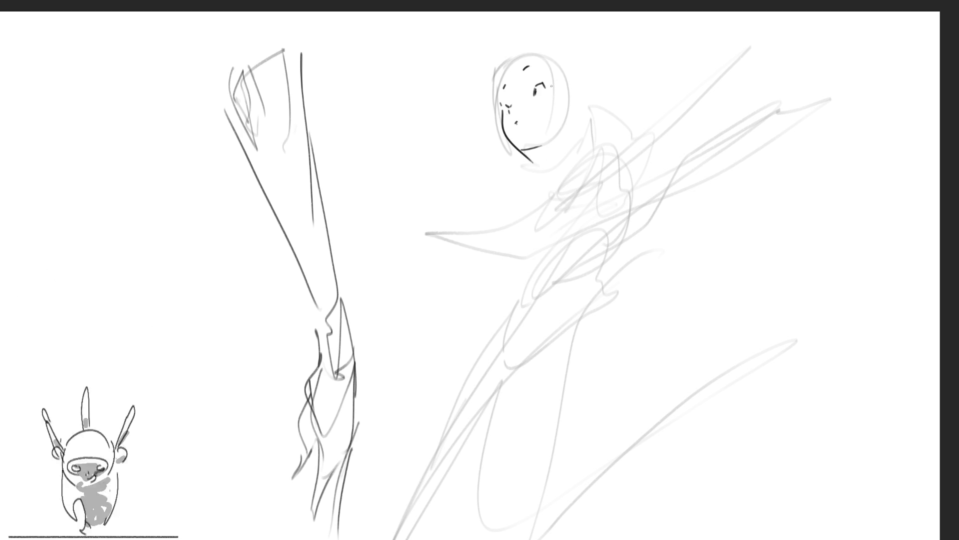
# - Add hair strokes across the head top, the neck, and an ear
pyautogui.moveTo(508, 68)
pyautogui.mouseDown()
pyautogui.moveTo(528, 53)
pyautogui.moveTo(570, 65)
pyautogui.mouseUp()
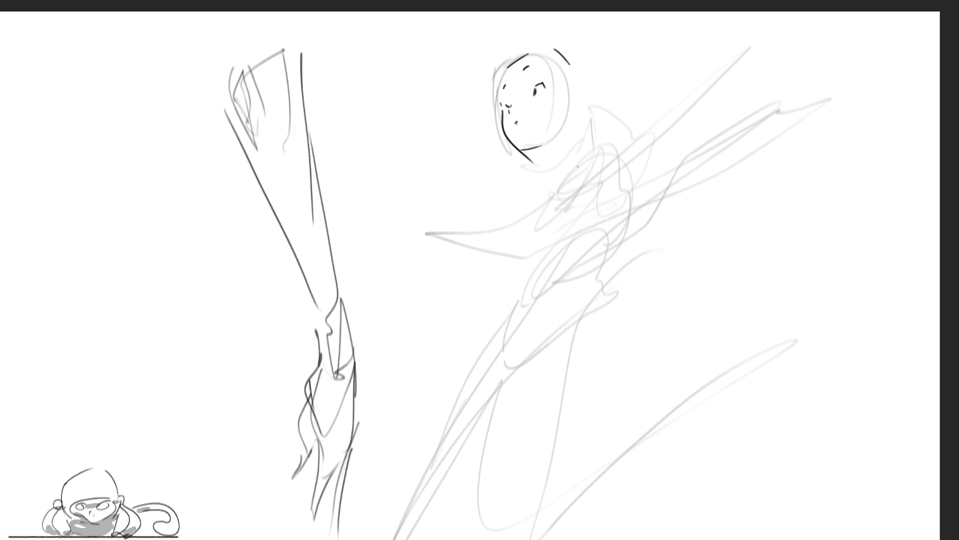
pyautogui.moveTo(533, 148)
pyautogui.mouseDown()
pyautogui.moveTo(553, 161)
pyautogui.moveTo(550, 148)
pyautogui.mouseUp()
pyautogui.moveTo(569, 108); pyautogui.dragTo(580, 152)
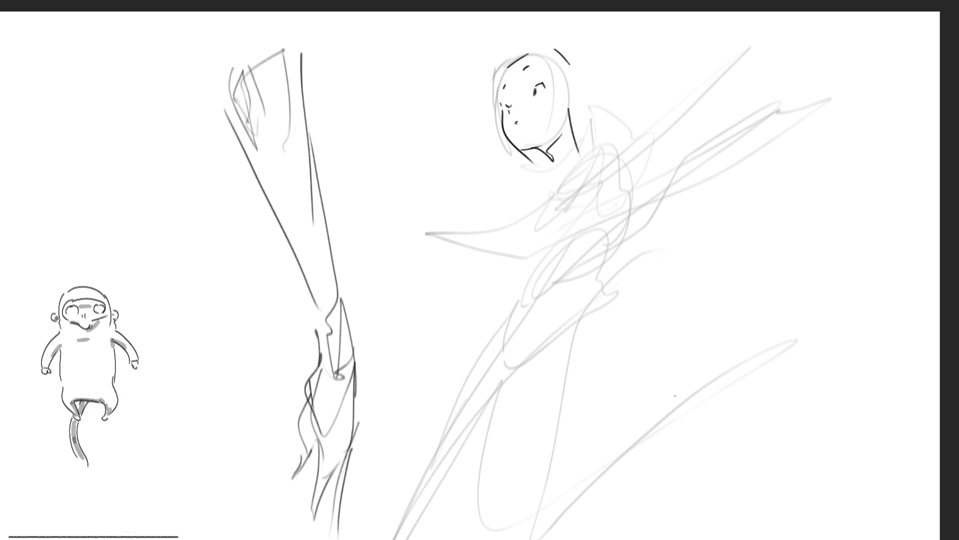
pyautogui.moveTo(570, 95)
pyautogui.mouseDown()
pyautogui.moveTo(575, 88)
pyautogui.moveTo(571, 107)
pyautogui.moveTo(573, 91)
pyautogui.mouseUp()
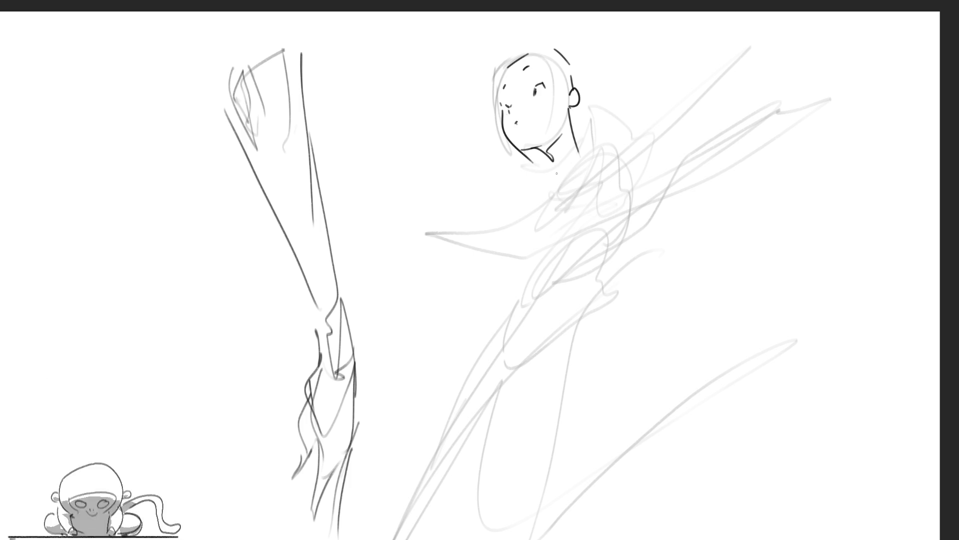
# - Draw the collar marks, shoulder line and the collar's lower edge
pyautogui.moveTo(553, 169)
pyautogui.mouseDown()
pyautogui.moveTo(540, 197)
pyautogui.moveTo(614, 107)
pyautogui.mouseUp()
pyautogui.moveTo(614, 107)
pyautogui.mouseDown()
pyautogui.moveTo(638, 128)
pyautogui.moveTo(580, 165)
pyautogui.mouseUp()
pyautogui.moveTo(641, 131); pyautogui.dragTo(592, 158)
pyautogui.moveTo(616, 130); pyautogui.dragTo(617, 140)
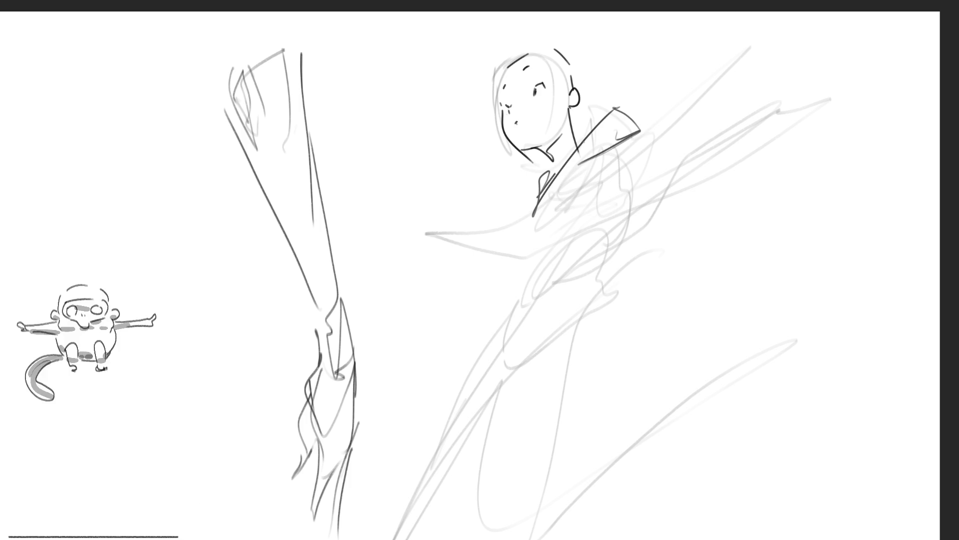
# - Define the hairline and hair outline, then draw a hat above the head
pyautogui.moveTo(528, 54); pyautogui.dragTo(550, 46)
pyautogui.moveTo(544, 50); pyautogui.dragTo(566, 84)
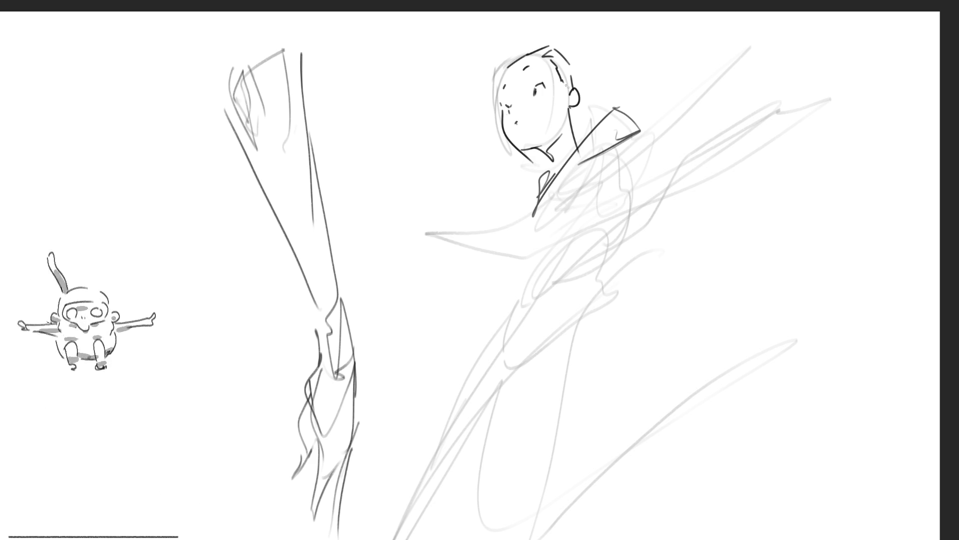
pyautogui.moveTo(524, 34); pyautogui.dragTo(497, 90)
pyautogui.moveTo(564, 28); pyautogui.dragTo(588, 98)
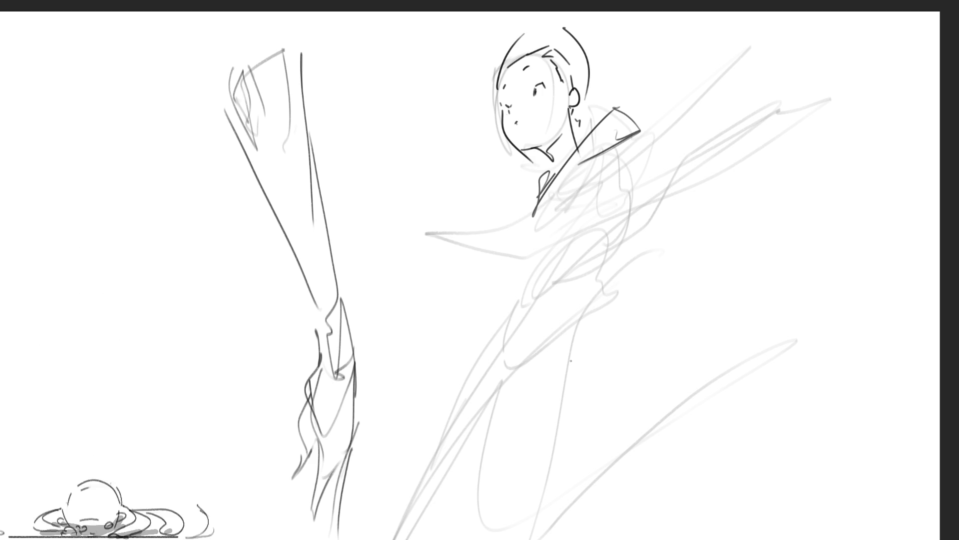
pyautogui.moveTo(525, 35)
pyautogui.mouseDown()
pyautogui.moveTo(602, 12)
pyautogui.moveTo(557, 25)
pyautogui.moveTo(447, 25)
pyautogui.moveTo(484, 49)
pyautogui.mouseUp()
pyautogui.moveTo(498, 37); pyautogui.dragTo(541, 13)
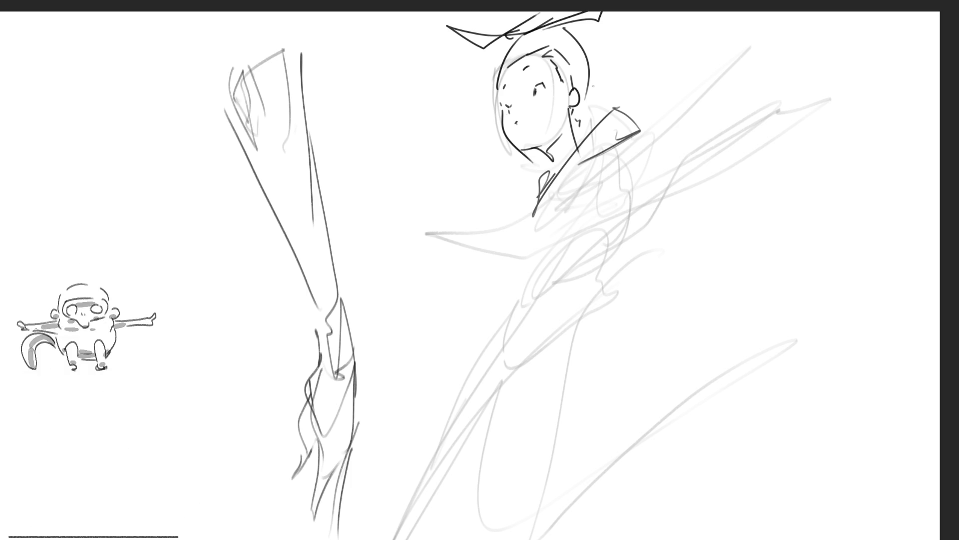
# - Add collar detail, a long diagonal line, and a tall sweeping loop joined back to the body
pyautogui.moveTo(620, 145)
pyautogui.mouseDown()
pyautogui.moveTo(632, 136)
pyautogui.moveTo(598, 170)
pyautogui.mouseUp()
pyautogui.moveTo(624, 141); pyautogui.dragTo(657, 129)
pyautogui.moveTo(601, 173)
pyautogui.mouseDown()
pyautogui.moveTo(755, 11)
pyautogui.moveTo(747, 74)
pyautogui.moveTo(824, 210)
pyautogui.mouseUp()
pyautogui.moveTo(784, 26)
pyautogui.mouseDown()
pyautogui.moveTo(837, 172)
pyautogui.moveTo(743, 245)
pyautogui.moveTo(618, 206)
pyautogui.mouseUp()
pyautogui.moveTo(751, 247); pyautogui.dragTo(620, 212)
pyautogui.moveTo(622, 211); pyautogui.dragTo(594, 272)
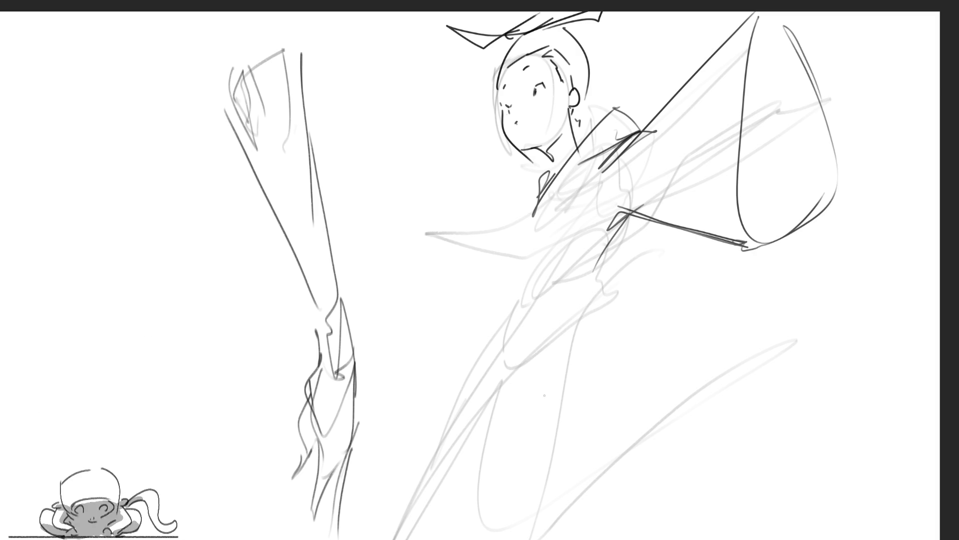